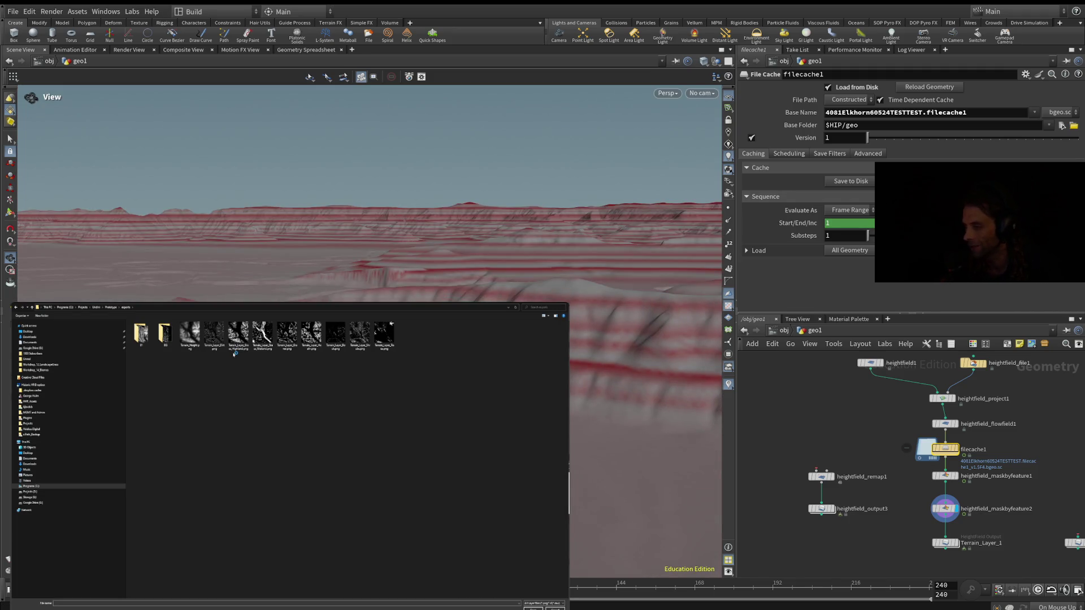
Expand filecache1's Load settings, then show heightfield_maskbyfeature2's height mask (259.466–327.879).
left_click(757, 251)
scroll(791, 248, "down", 1)
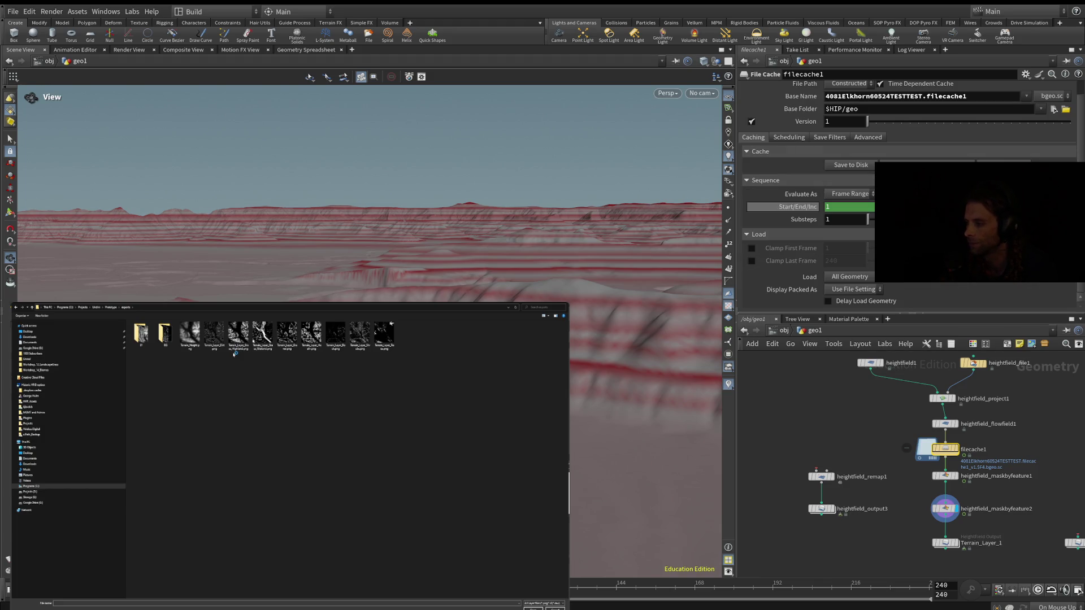
left_click(944, 509)
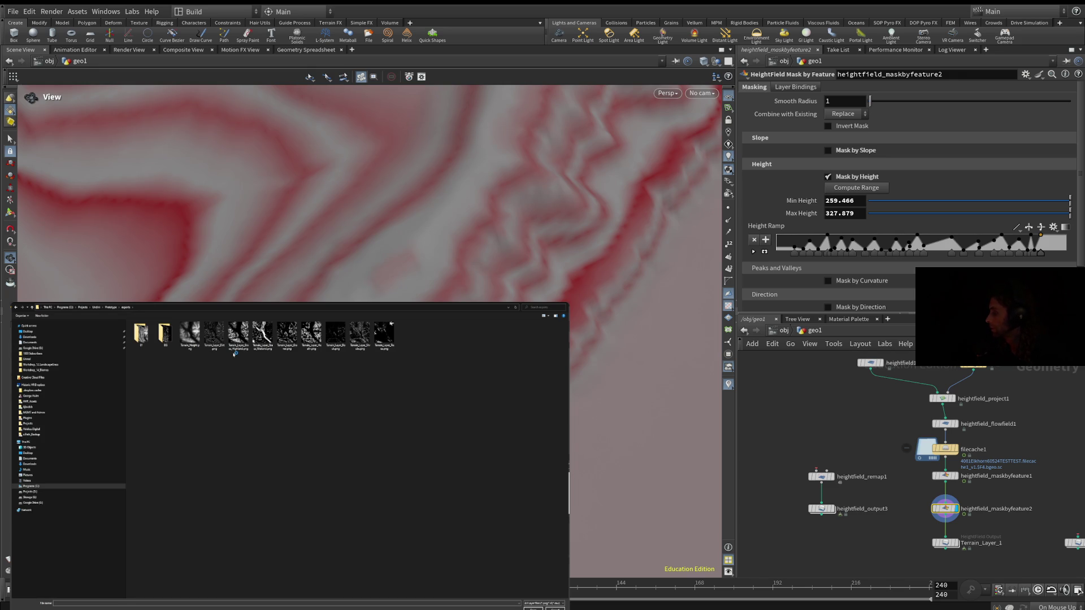
mouse_move(569, 403)
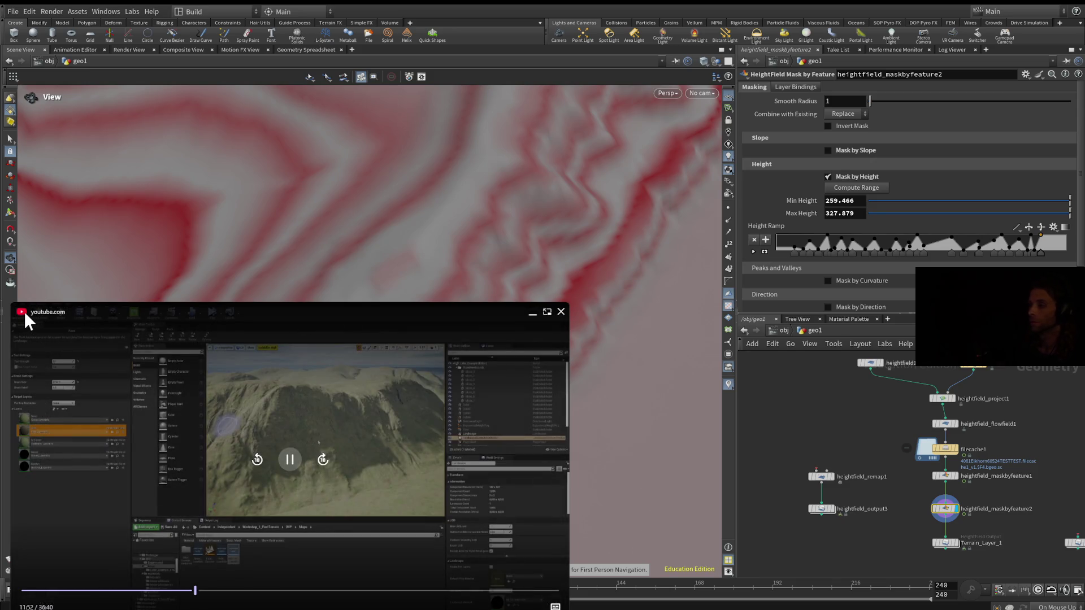
Enlarge the floating YouTube window and let the Unreal landscape layers walkthrough play.
left_click_drag(19, 308, 147, 398)
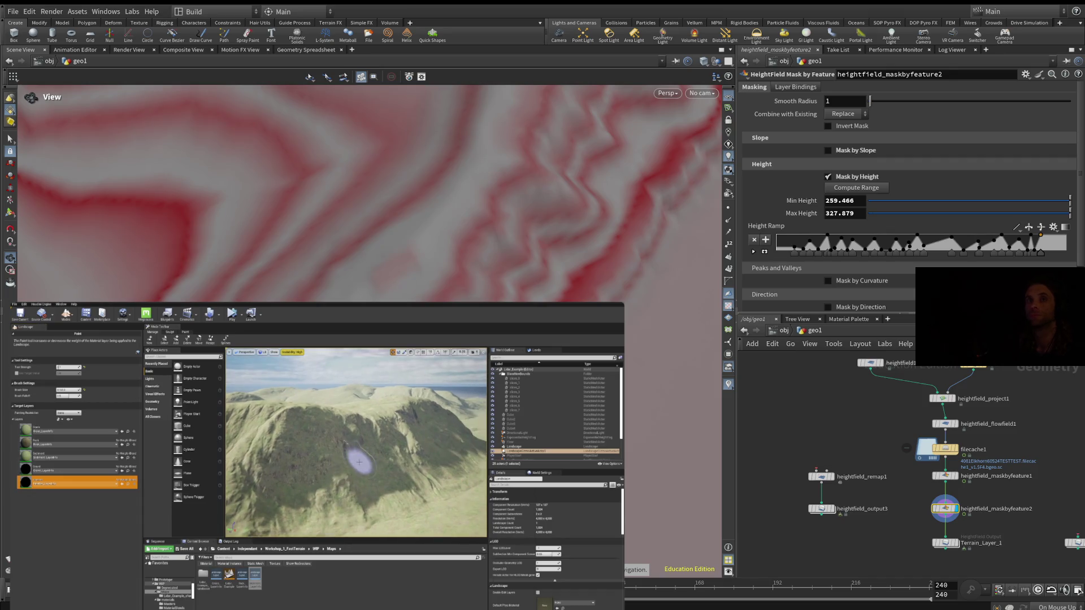
mouse_move(383, 432)
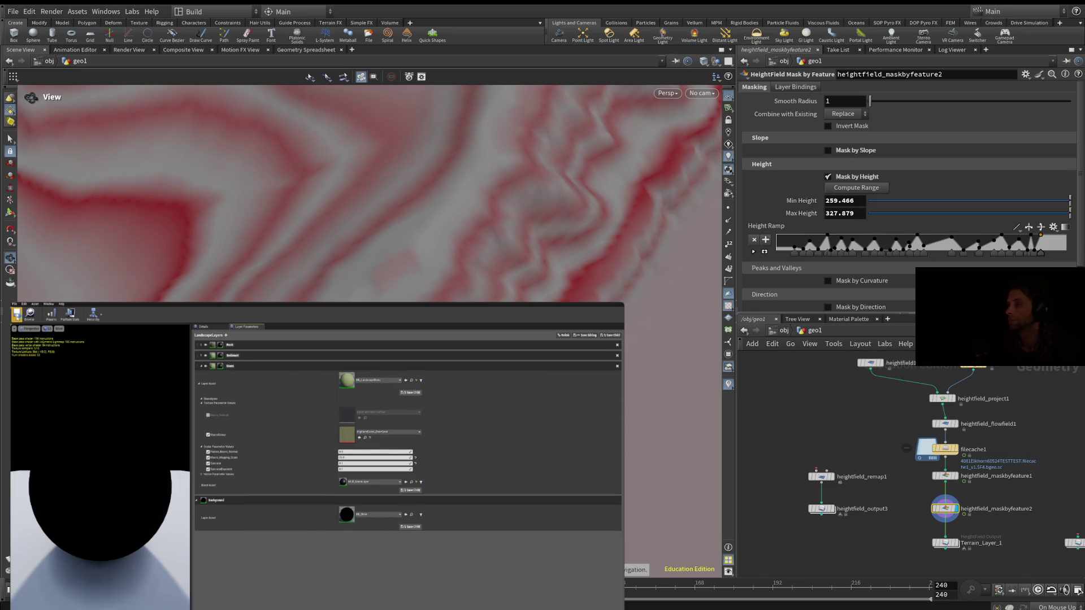
mouse_move(290, 373)
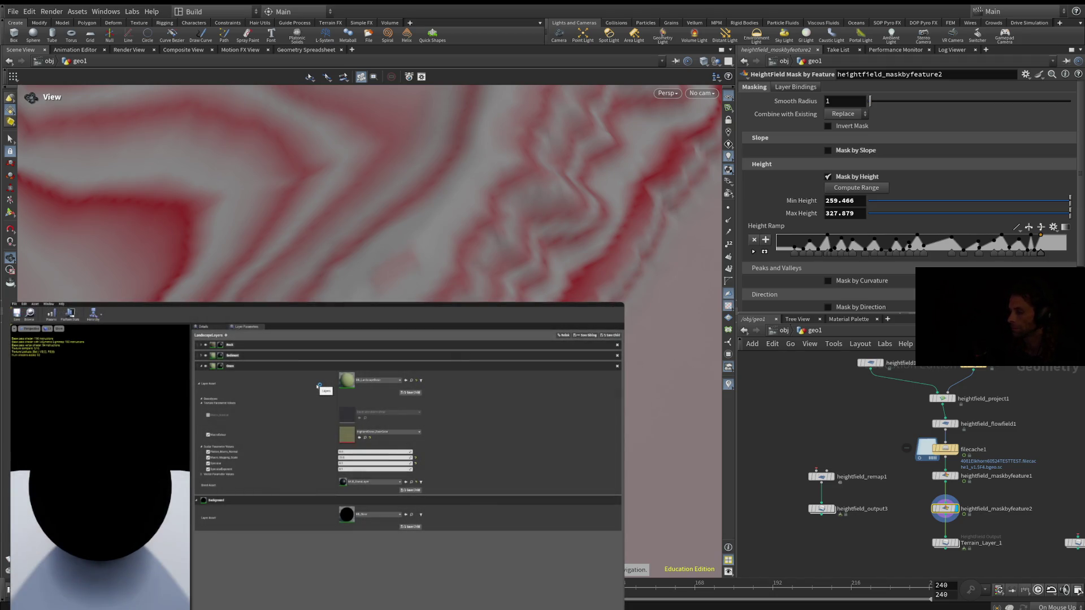
scroll(370, 193, "up", 2)
scroll(370, 194, "down", 2)
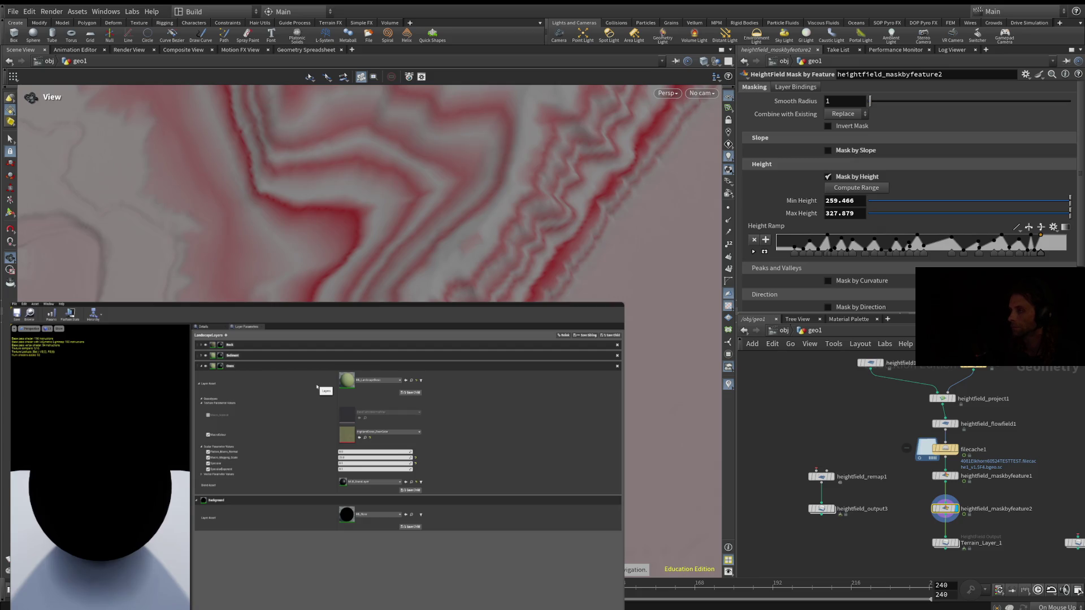
scroll(370, 193, "down", 2)
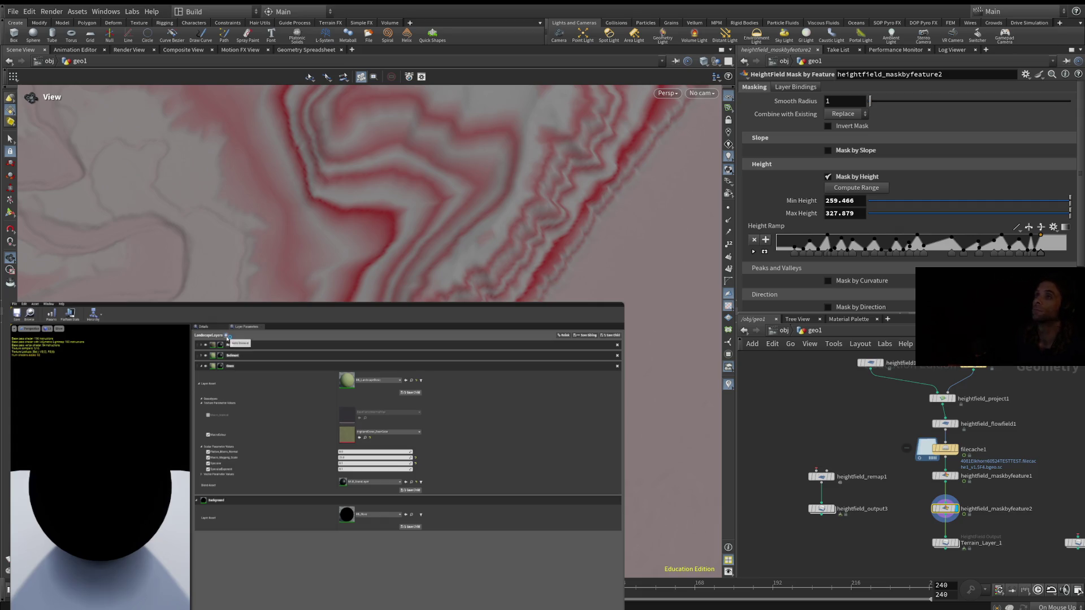
left_click(226, 336)
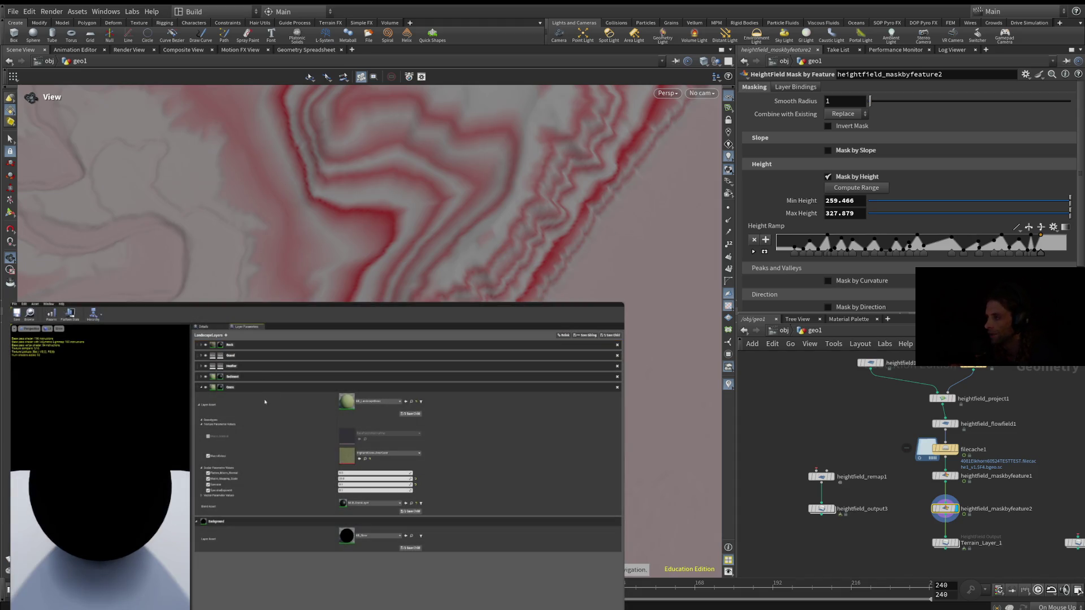
Let the tutorial add a fifth entry to the LandscapeLayers array, then pause it.
mouse_move(317, 452)
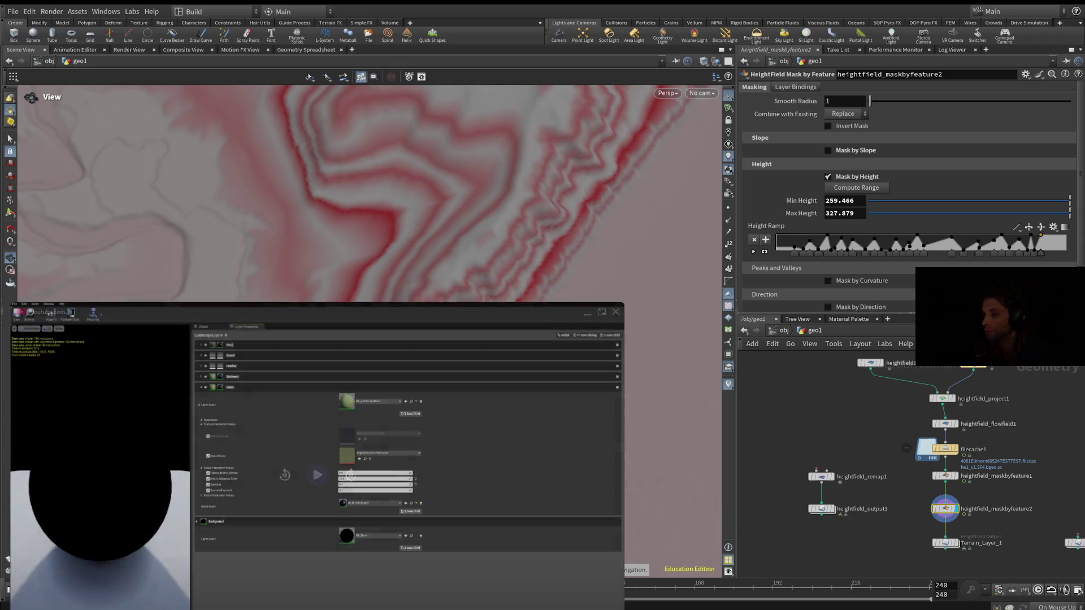
mouse_move(422, 549)
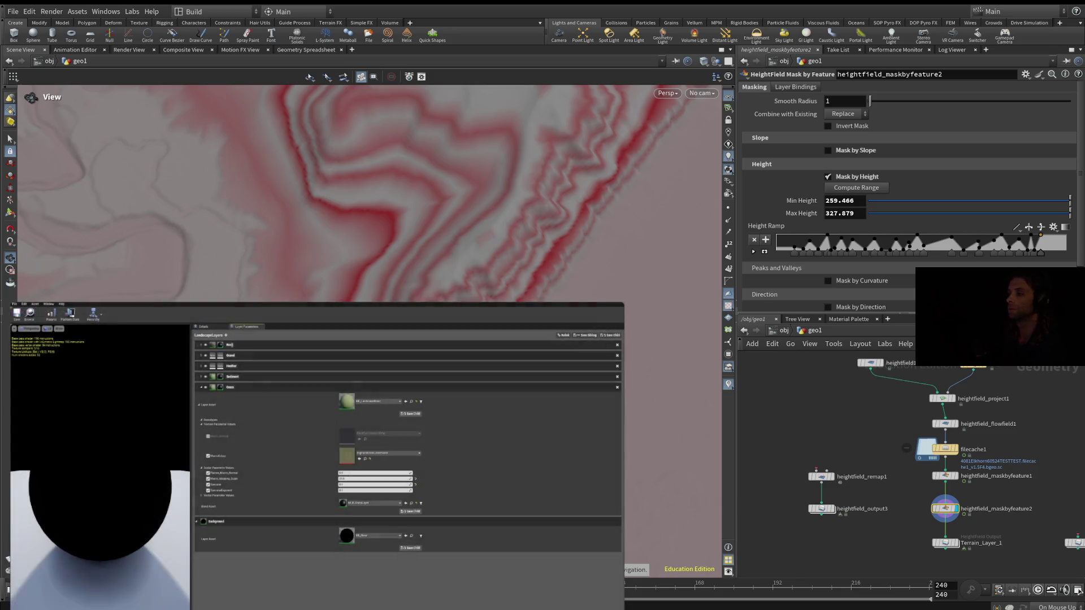
left_click(318, 477)
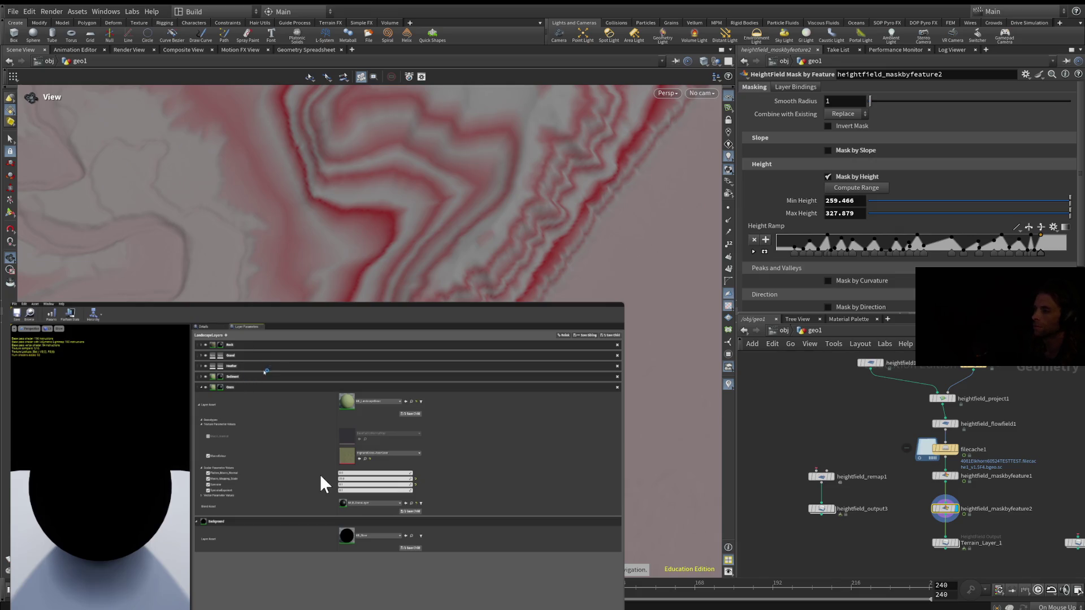
mouse_move(167, 431)
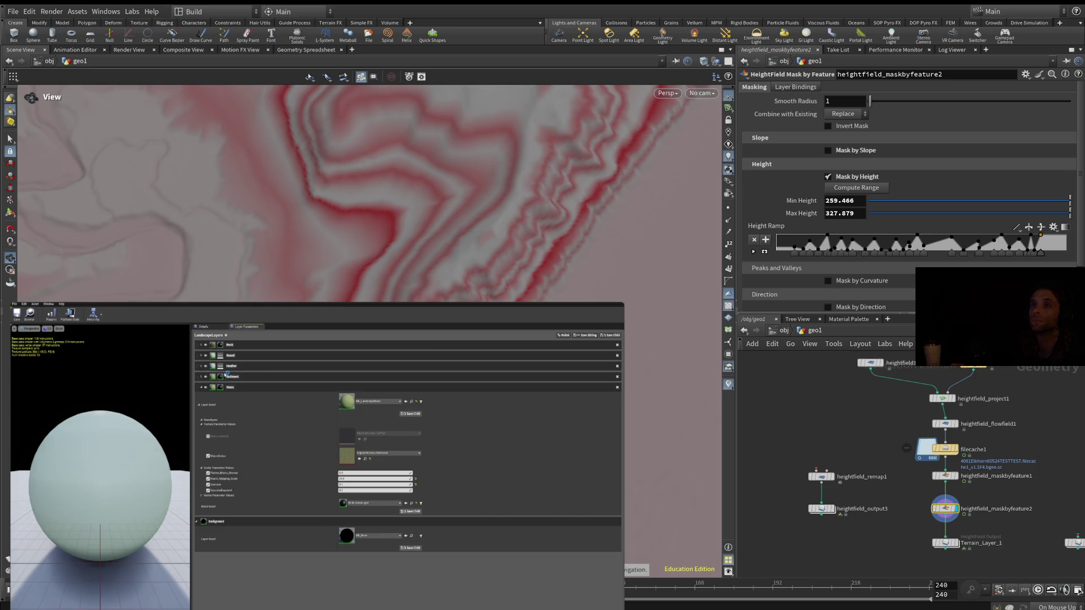
mouse_move(375, 383)
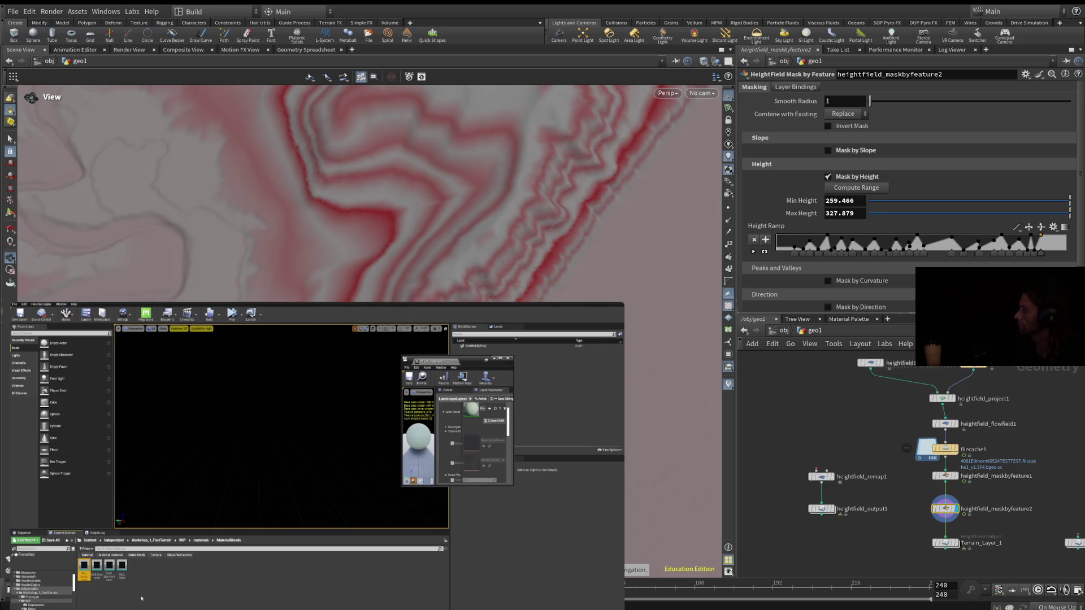
left_click(165, 589)
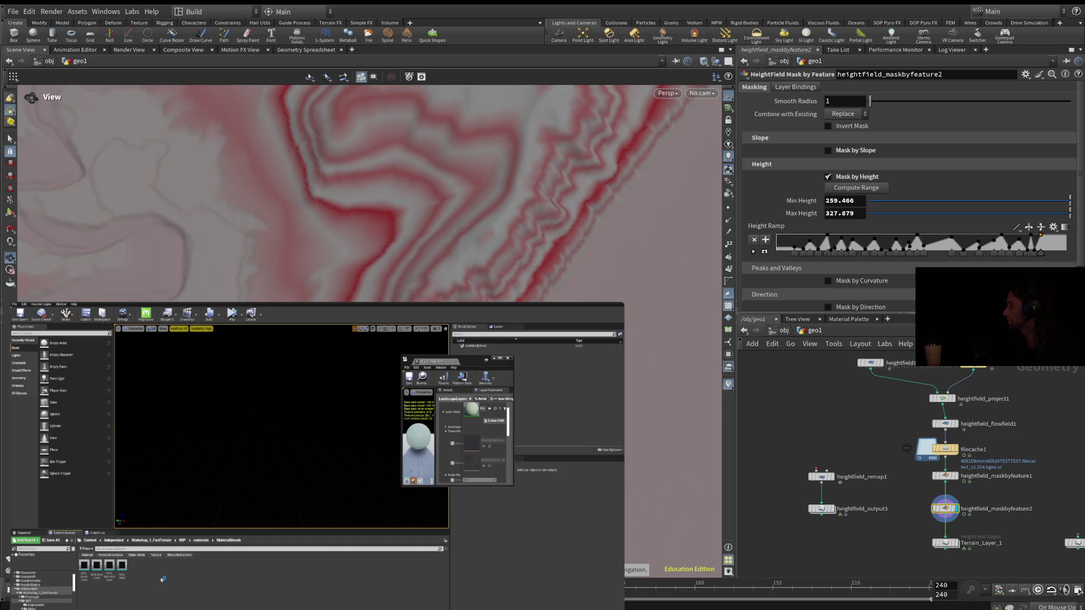
double_click(96, 565)
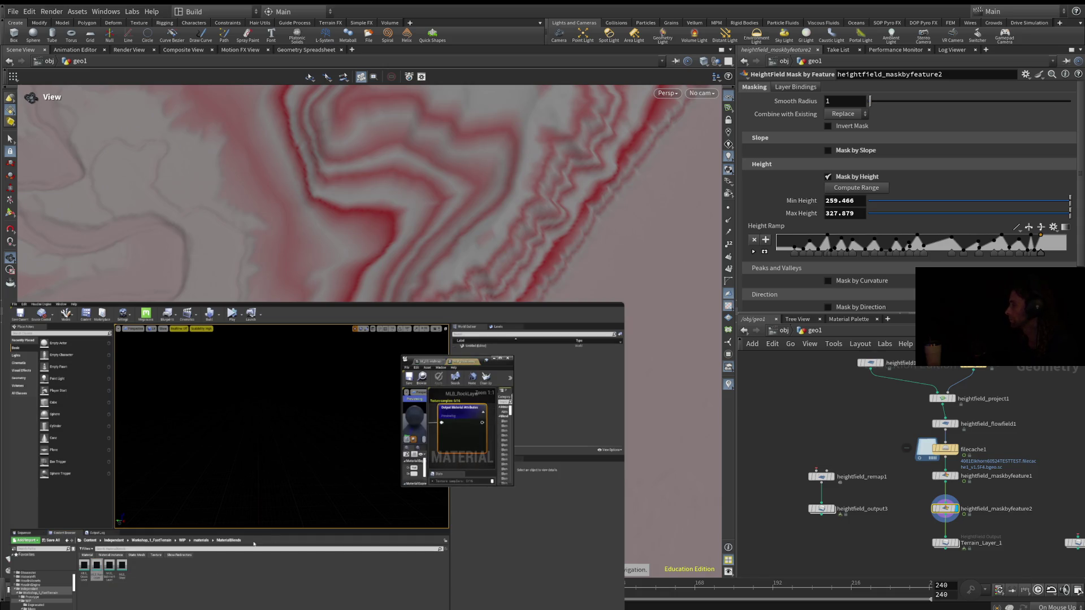
Maximize the material editor and add a Customized UV 2 output to GetMaterialAttributes.
left_click(500, 358)
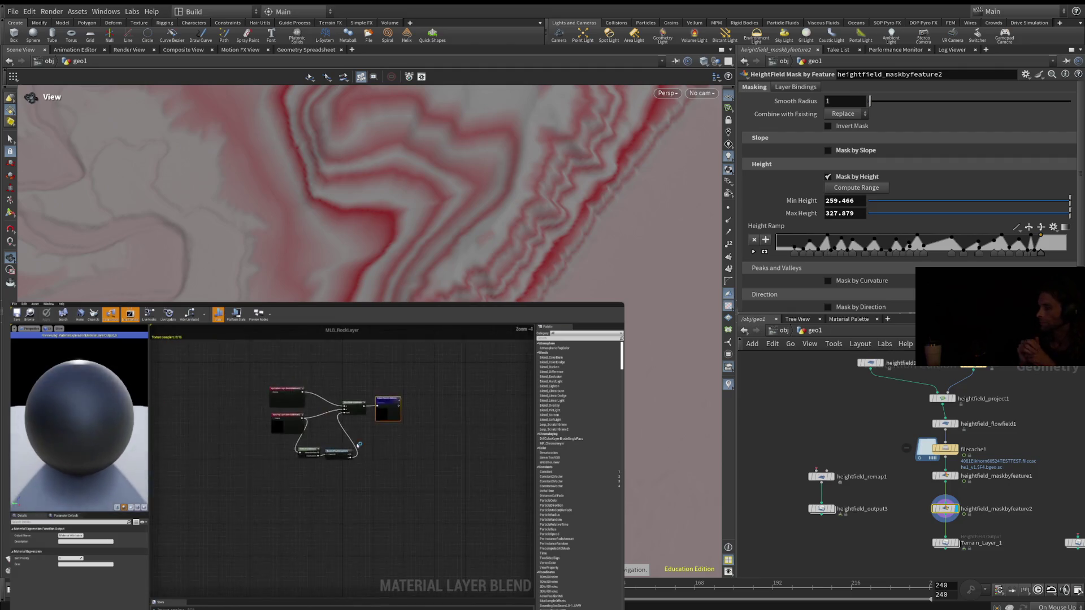
right_click_drag(314, 458, 336, 460)
left_click(334, 455)
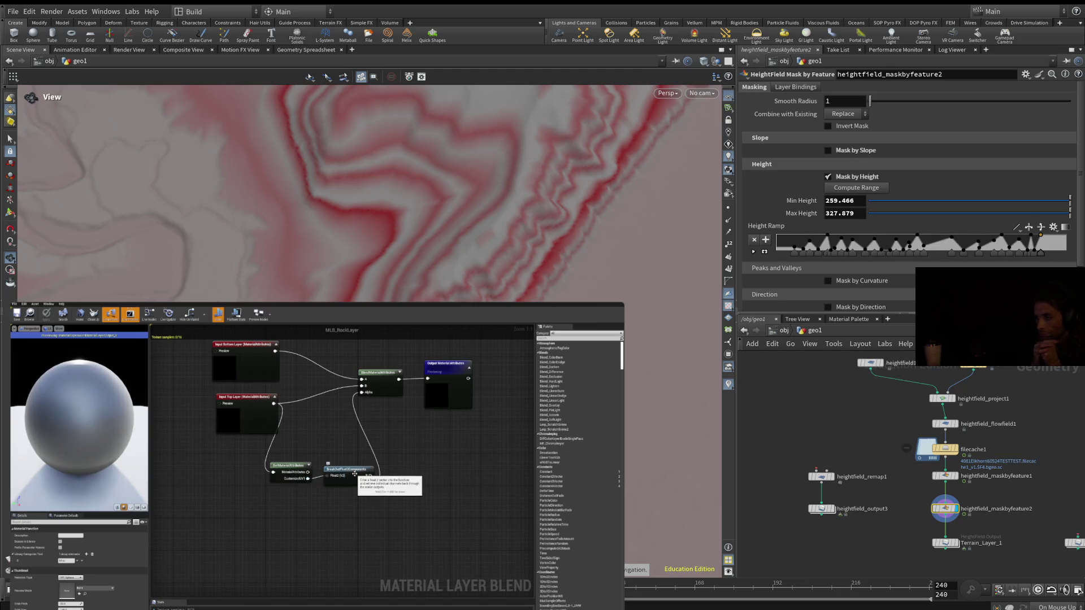
left_click_drag(355, 473, 358, 477)
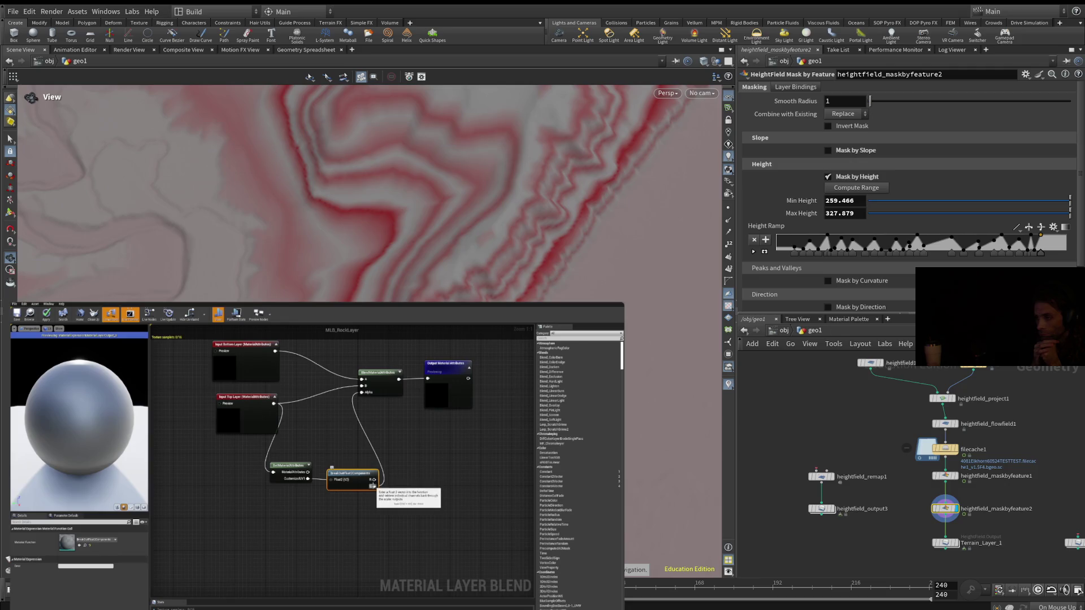
mouse_move(394, 445)
right_mouse_down()
mouse_move(381, 461)
mouse_move(387, 442)
right_mouse_up()
left_click(381, 460)
left_click(283, 461)
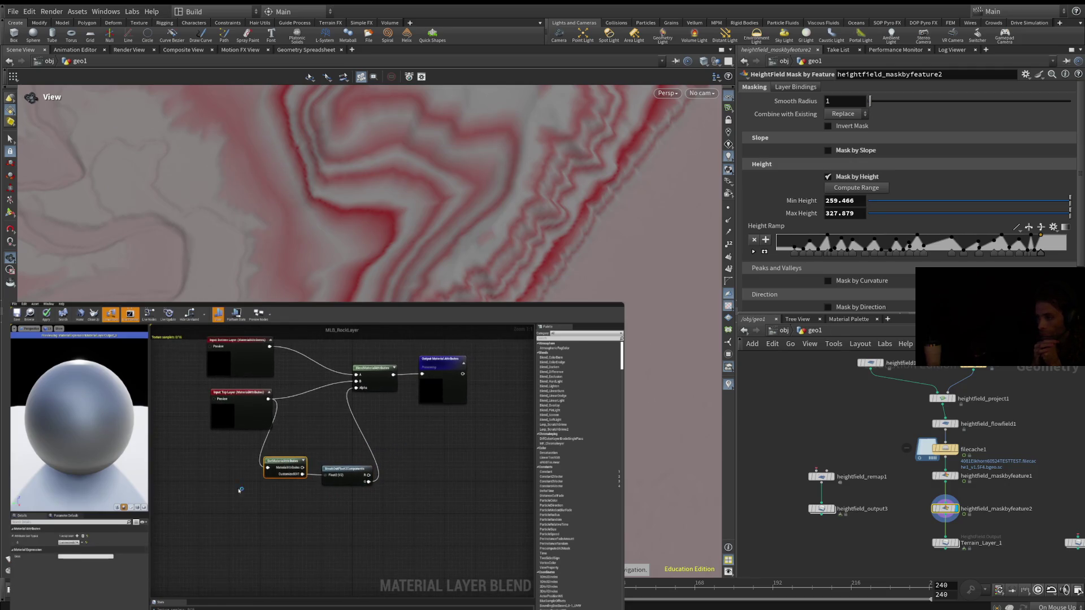
left_click(78, 537)
left_click(70, 548)
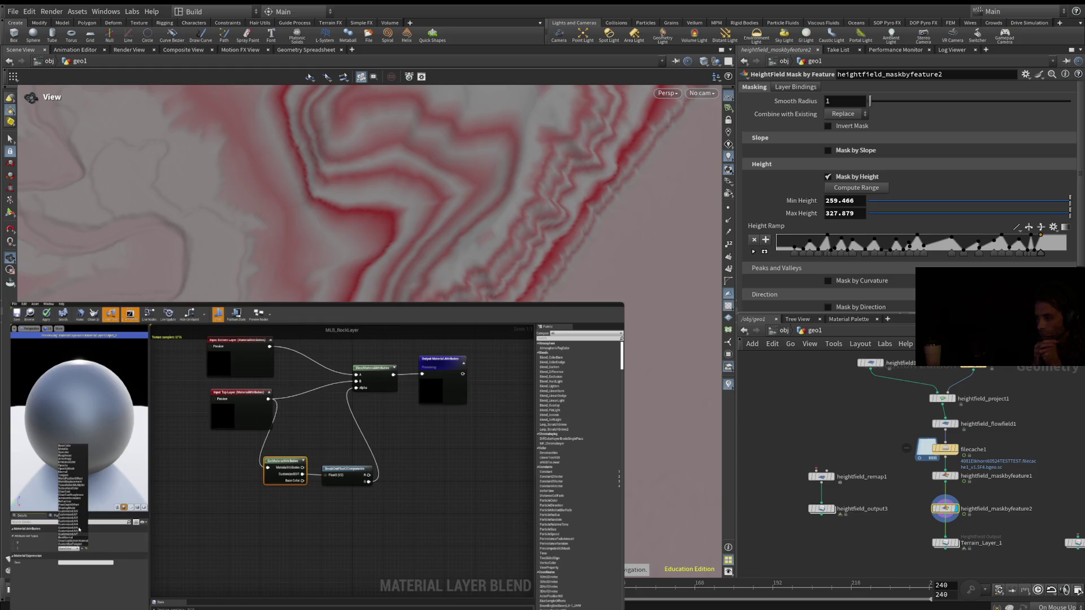
left_click(76, 518)
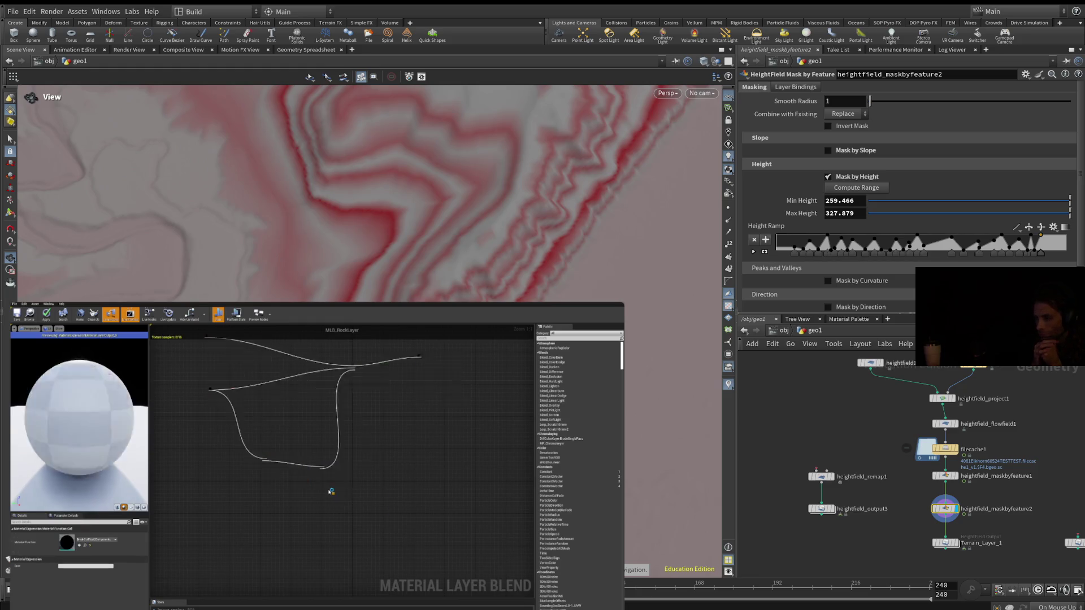
Split Customized UV 2 with a duplicated BreakOutFloat2Components and feed its R into a Multiply.
key("ctrl+v")
left_click_drag(303, 480, 337, 503)
right_click_drag(337, 505, 319, 506)
left_click(386, 477)
left_click_drag(385, 477, 381, 472)
left_click_drag(347, 478, 378, 479)
left_click_drag(387, 471, 422, 468)
Add Grass_Strength and Rock_Strength scalar parameters, a second Multiply, and an Add node.
left_click(386, 491)
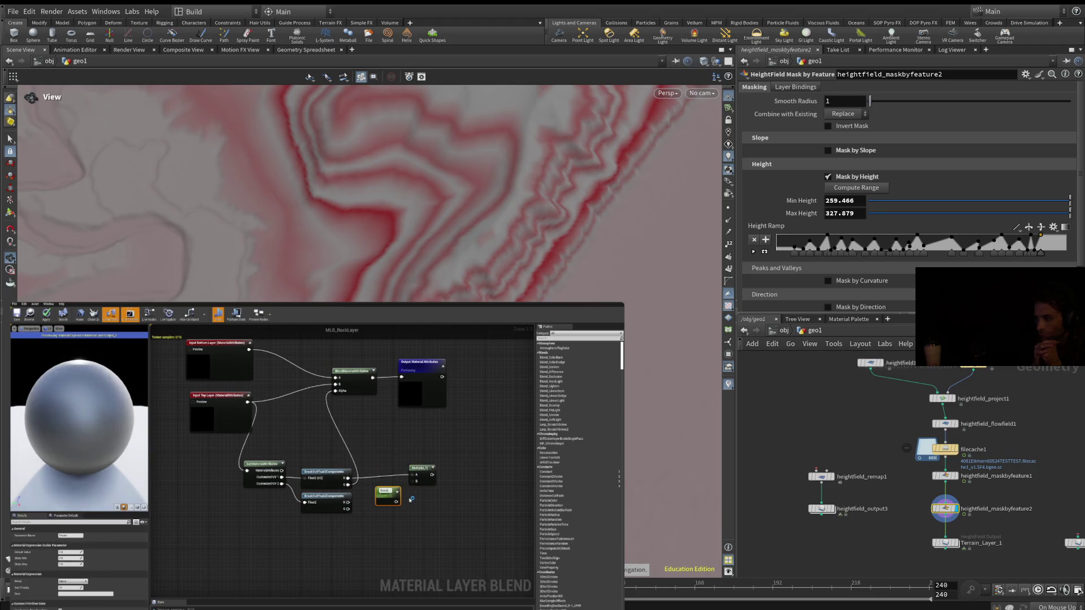
type("rength")
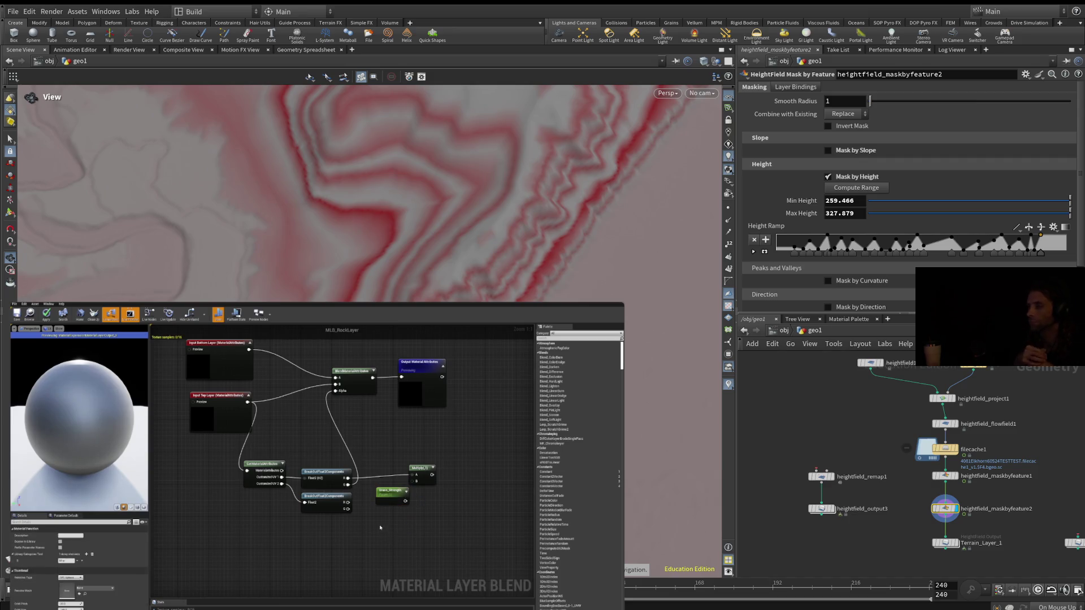
left_click(391, 534)
type("Rock_Strength")
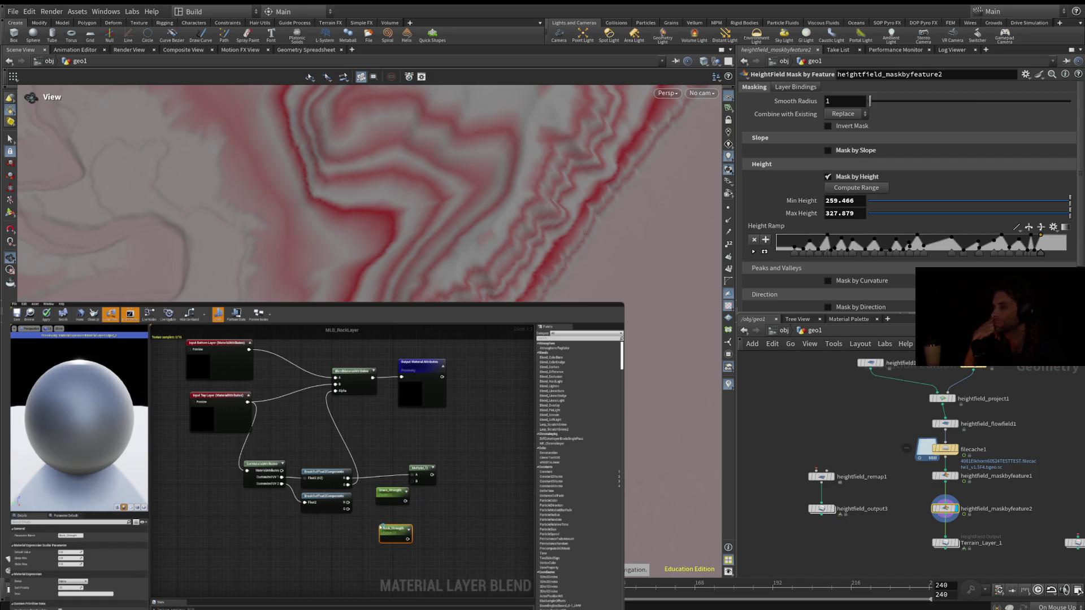
right_click_drag(382, 526, 376, 518)
left_click(418, 526)
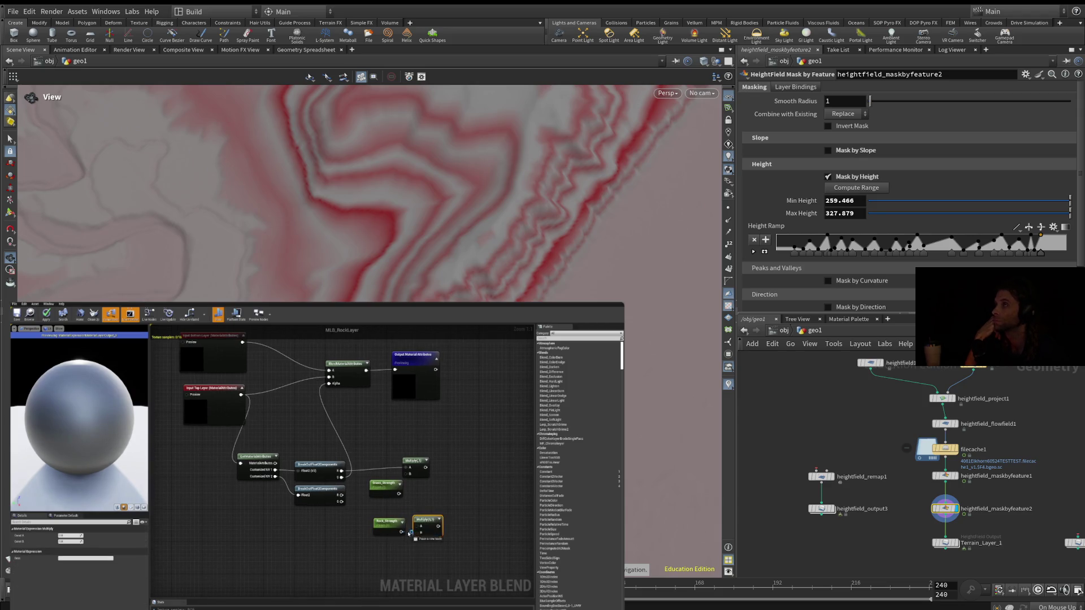
left_click_drag(418, 526, 341, 478)
right_click_drag(341, 478, 313, 469)
left_click(444, 485)
mouse_move(398, 458)
left_mouse_down()
mouse_move(444, 487)
mouse_move(404, 511)
left_mouse_up()
right_click(437, 463)
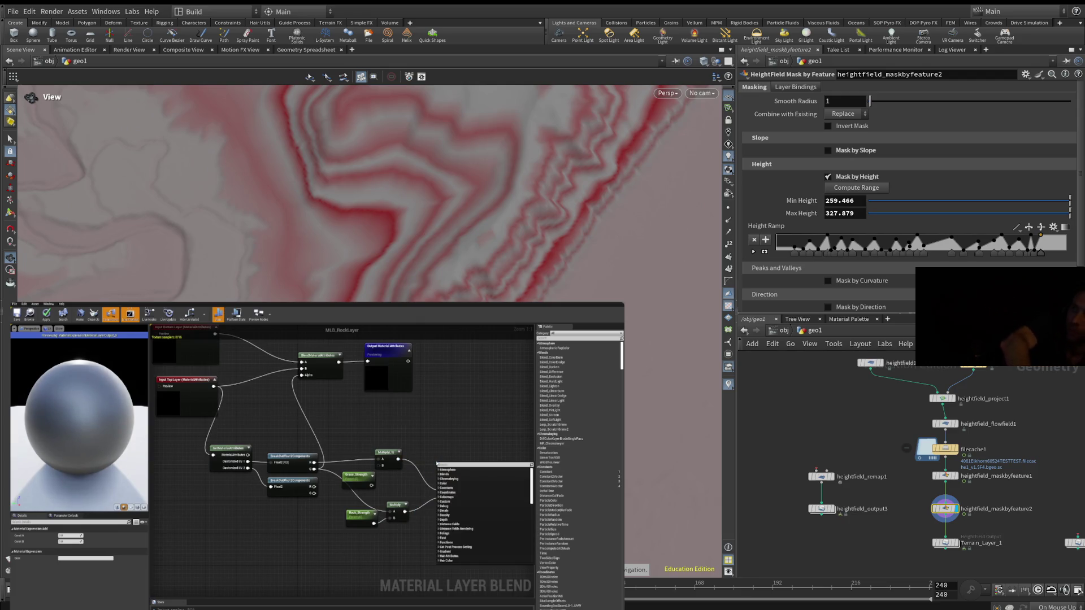
Add a Max node fed by the Multiply and wire it into BlendMaterialAttributes Alpha.
key("Return")
left_click_drag(441, 471, 399, 460)
right_click_drag(429, 469, 417, 486)
mouse_move(439, 489)
left_mouse_down()
mouse_move(437, 428)
mouse_move(289, 393)
left_mouse_up()
mouse_move(387, 450)
right_mouse_down()
mouse_move(398, 487)
mouse_move(400, 465)
right_mouse_up()
Select and tidy the Multiply, Max, Grass_Strength and Rock_Strength nodes.
left_click_drag(361, 481, 364, 566)
right_click_drag(391, 525, 377, 505)
left_click(376, 502)
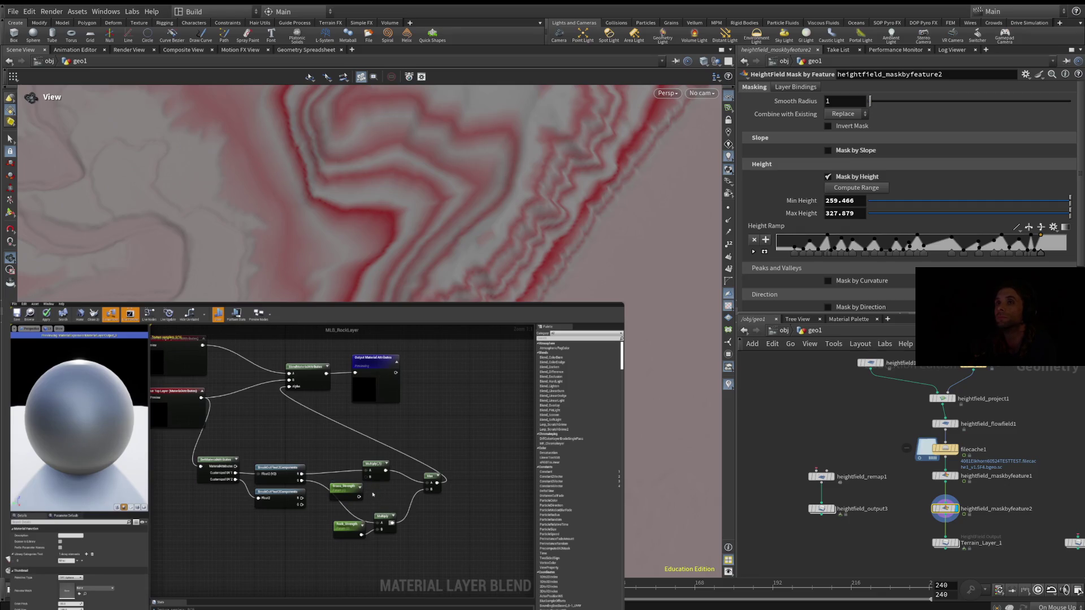
right_click_drag(362, 497, 343, 479)
mouse_move(441, 523)
left_mouse_down()
mouse_move(355, 478)
mouse_move(331, 442)
left_mouse_up()
left_click(331, 442)
right_click_drag(331, 442, 341, 450)
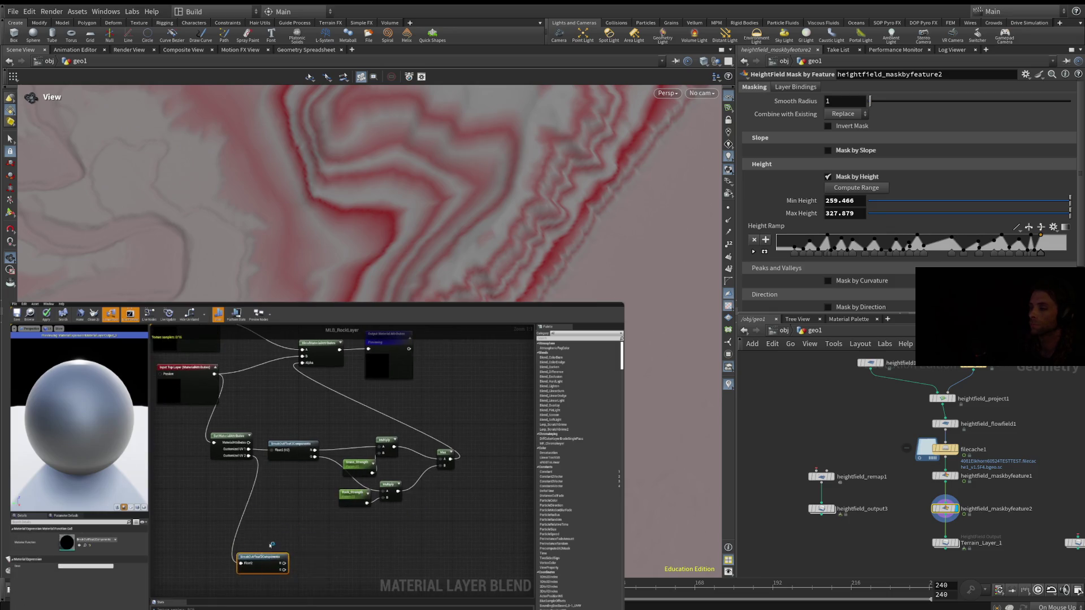
Go back to the main Unreal editor, browse into the materials subfolder, and open an empty material editor.
mouse_move(306, 471)
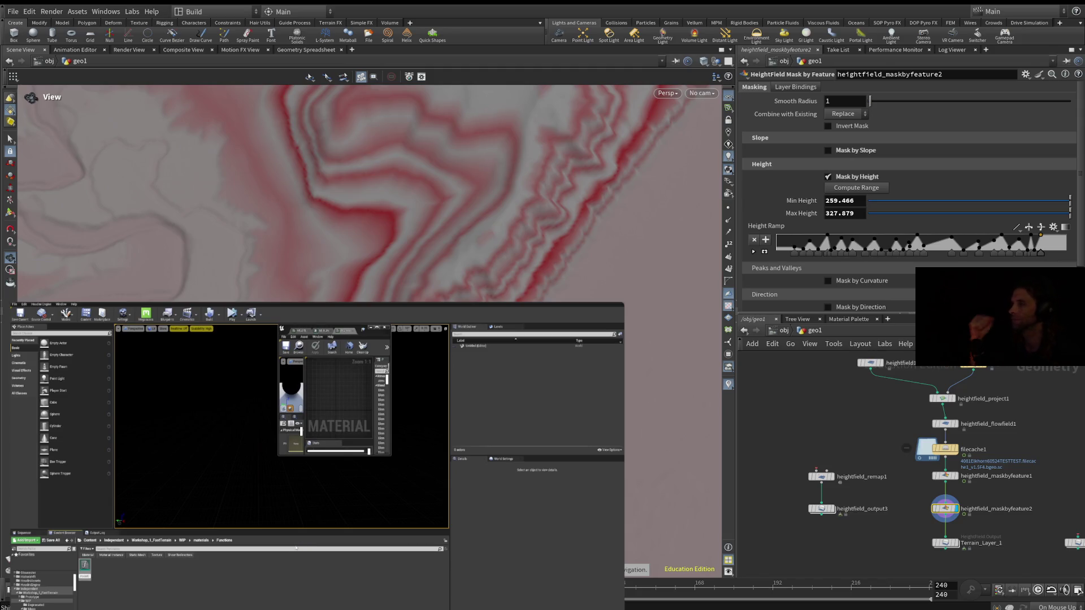
Select the material asset in the Content Browser to reopen the MLB_RockLayer graph.
left_click(84, 574)
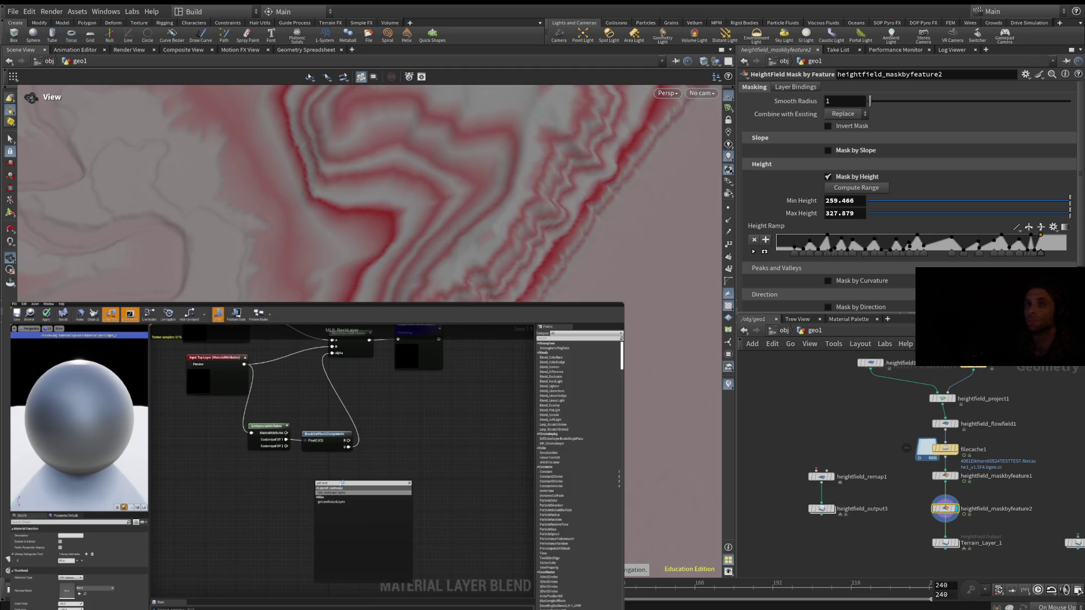
mouse_move(366, 464)
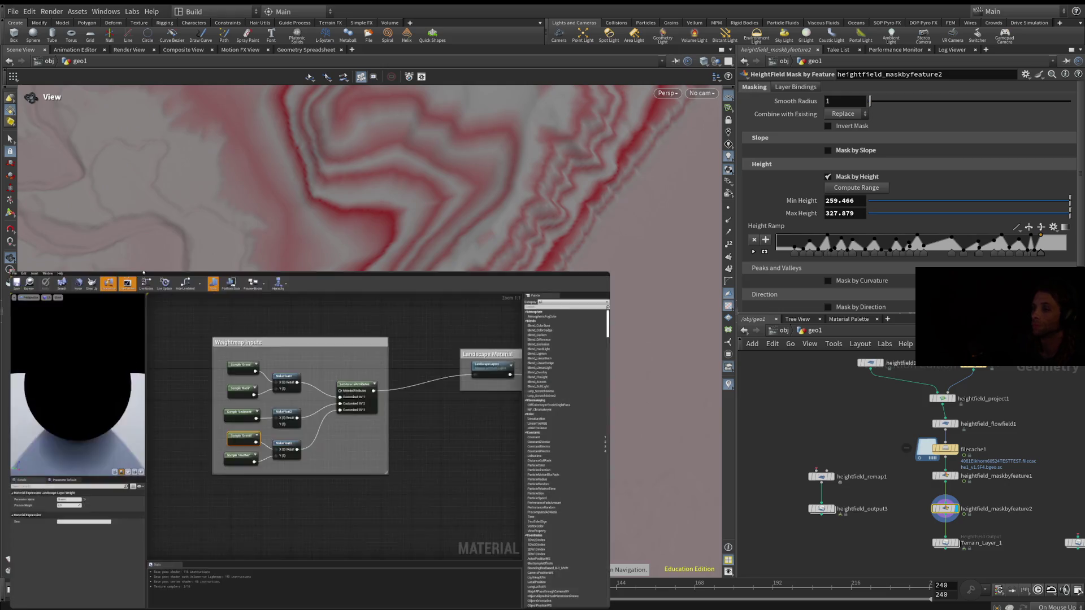
mouse_move(338, 400)
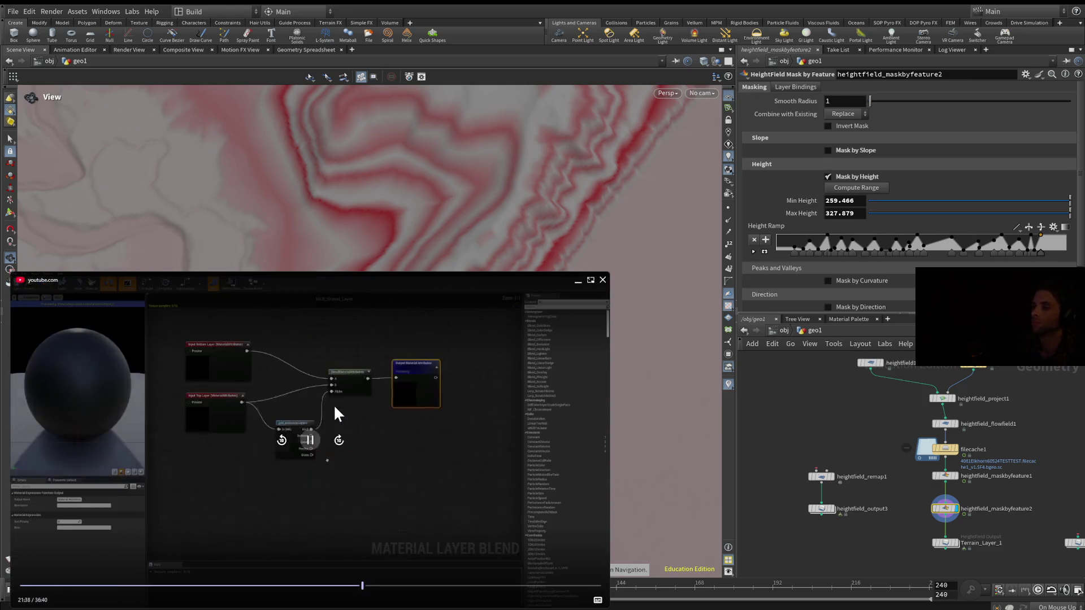
Rewind the tutorial ten seconds to 21:29 and resume playback.
left_click(310, 440)
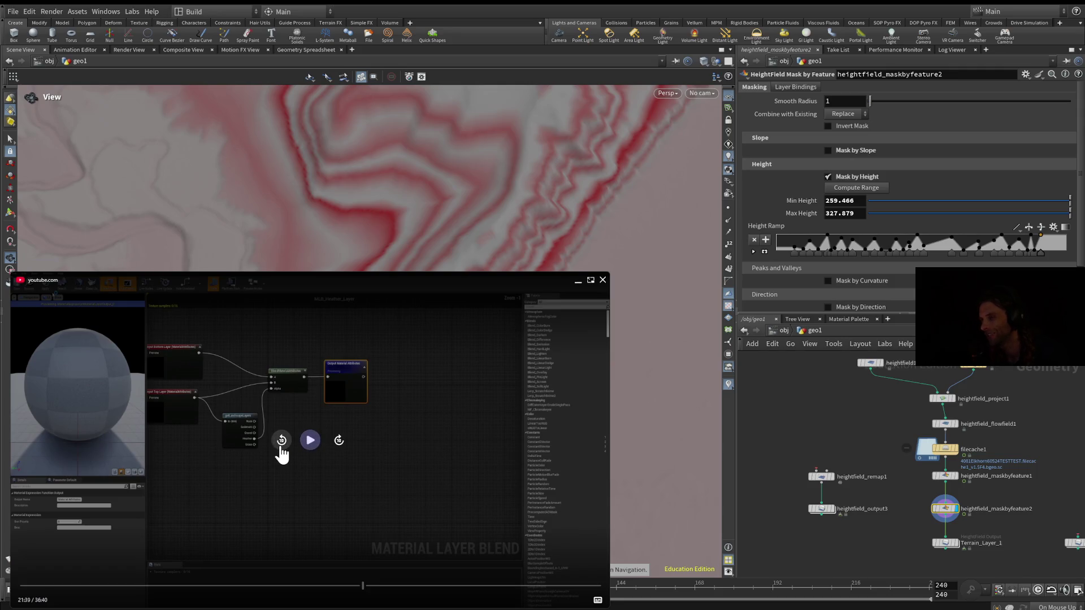
left_click(281, 444)
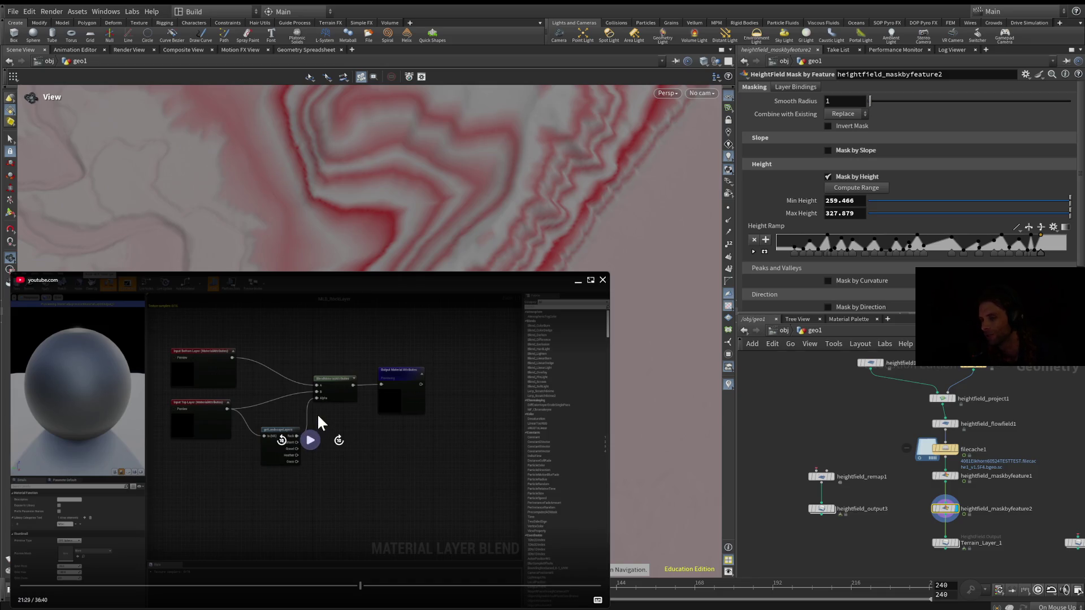
left_click(310, 442)
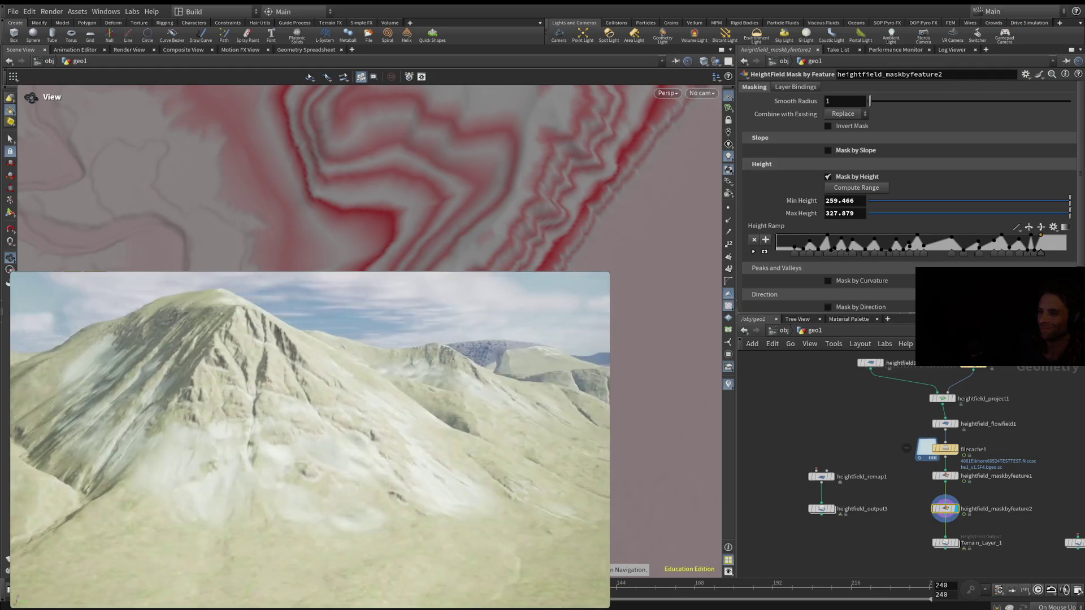
Scrub the tutorial between about 11:25 and 23:46, reviewing the layer settings and mountain footage.
left_click(202, 586)
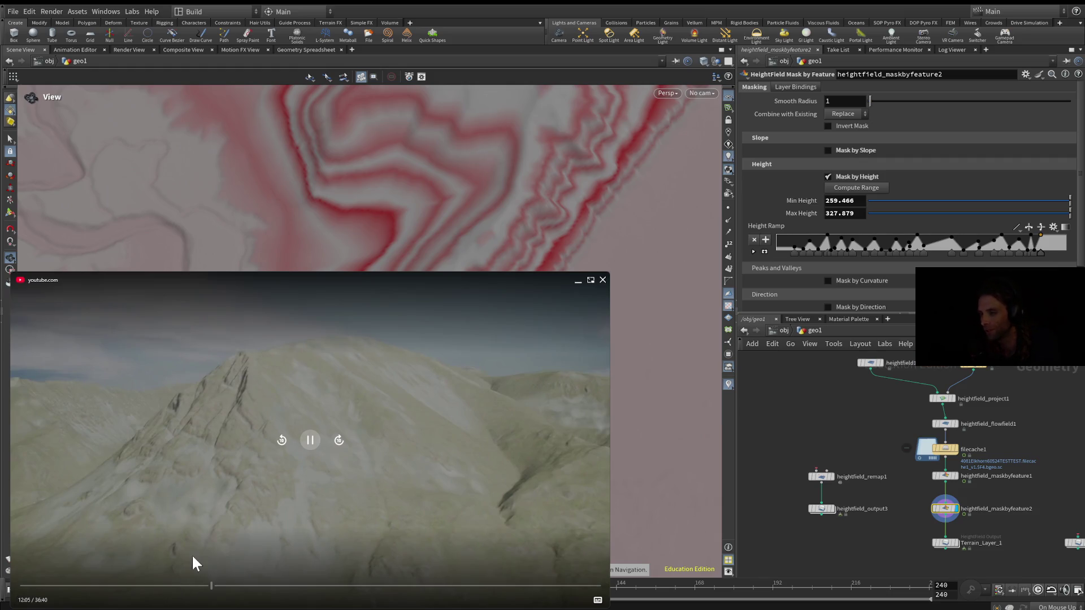
left_click(309, 440)
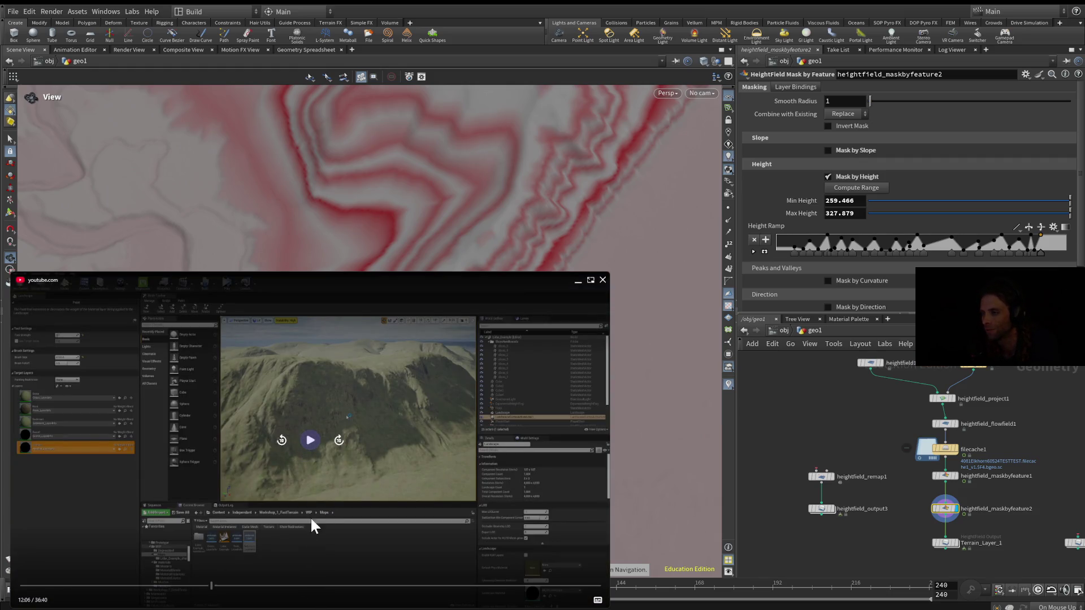
left_click(308, 436)
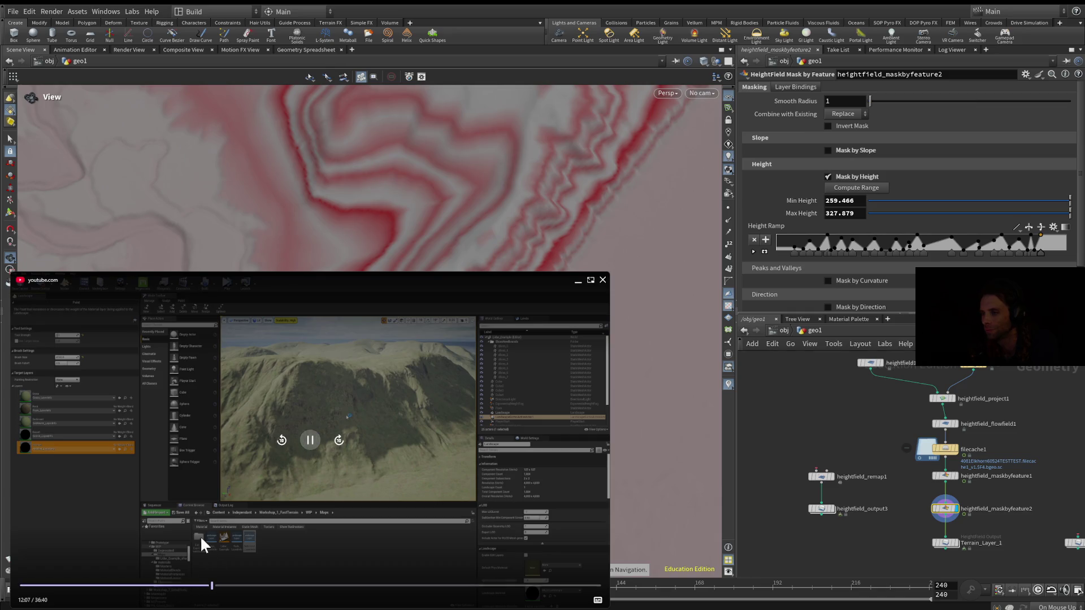
left_click(363, 587)
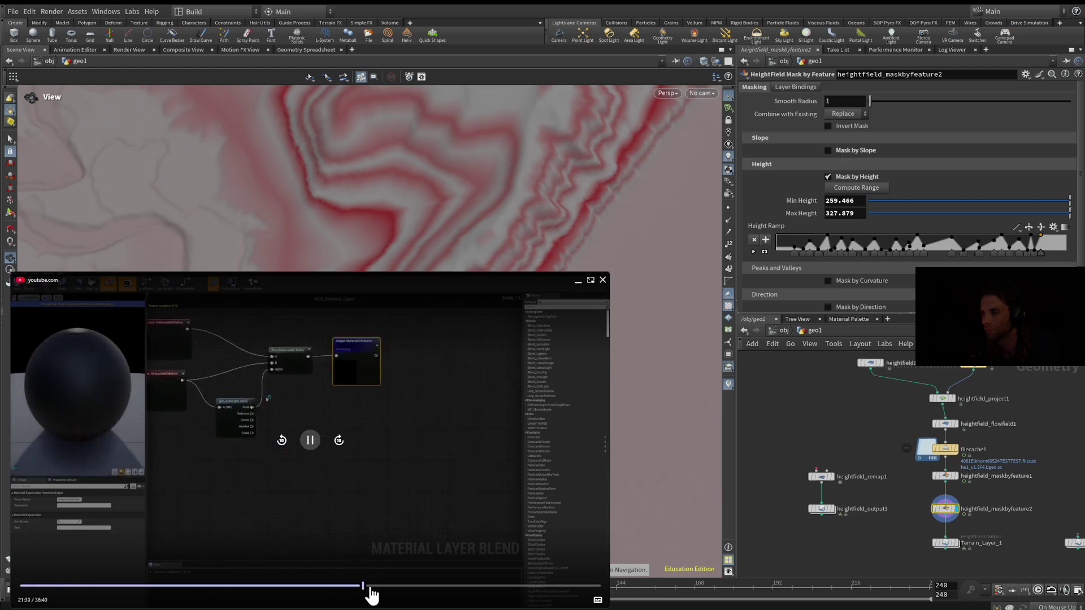
left_click(373, 587)
left_click(379, 587)
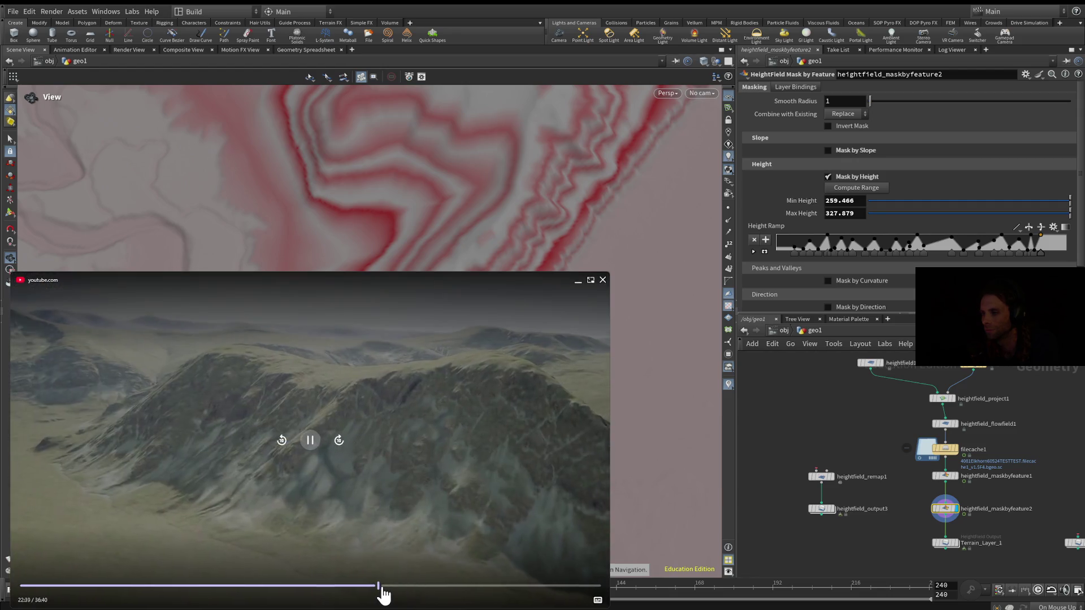
left_click(371, 587)
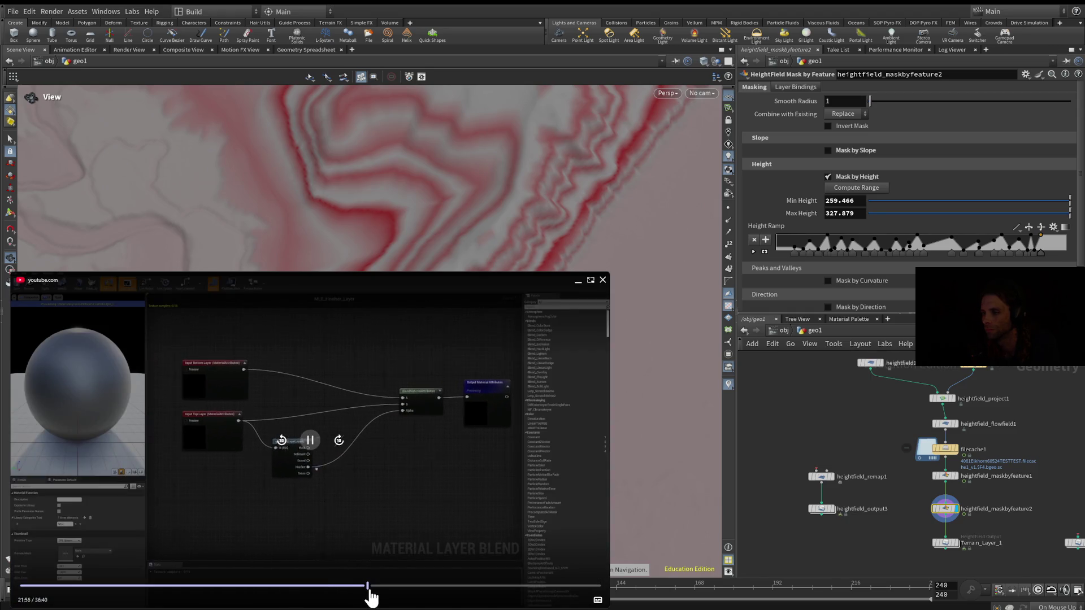
left_click(382, 588)
left_click(395, 587)
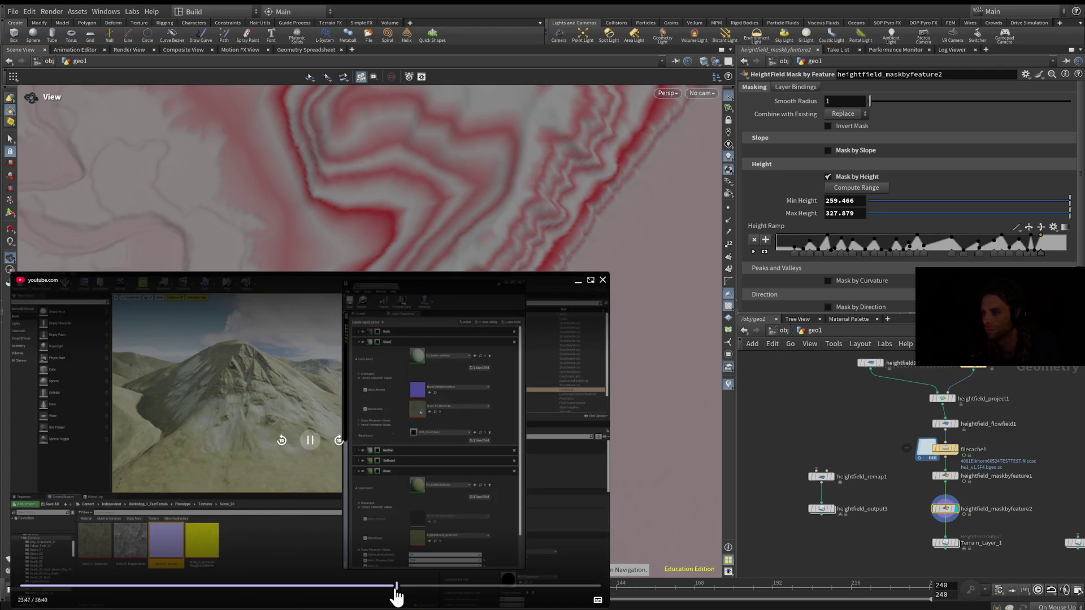
left_click(379, 587)
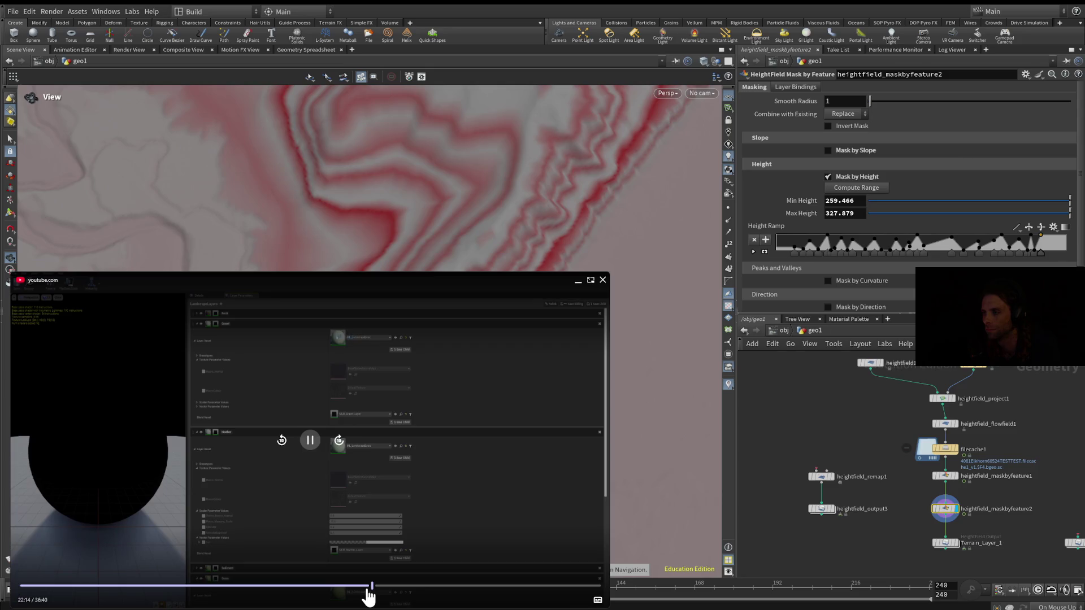
left_click(368, 588)
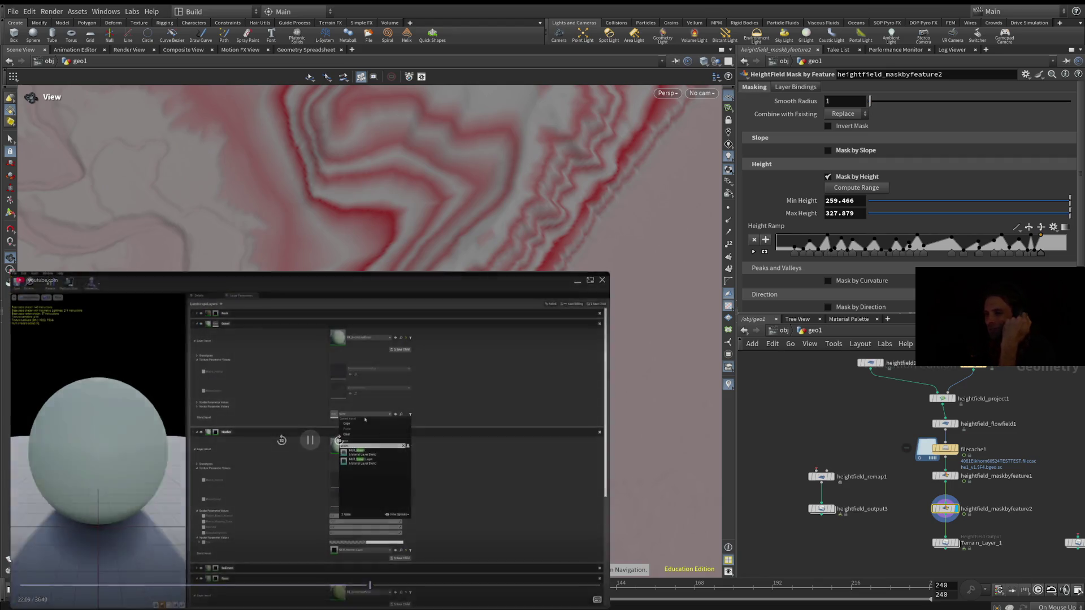
left_click(311, 444)
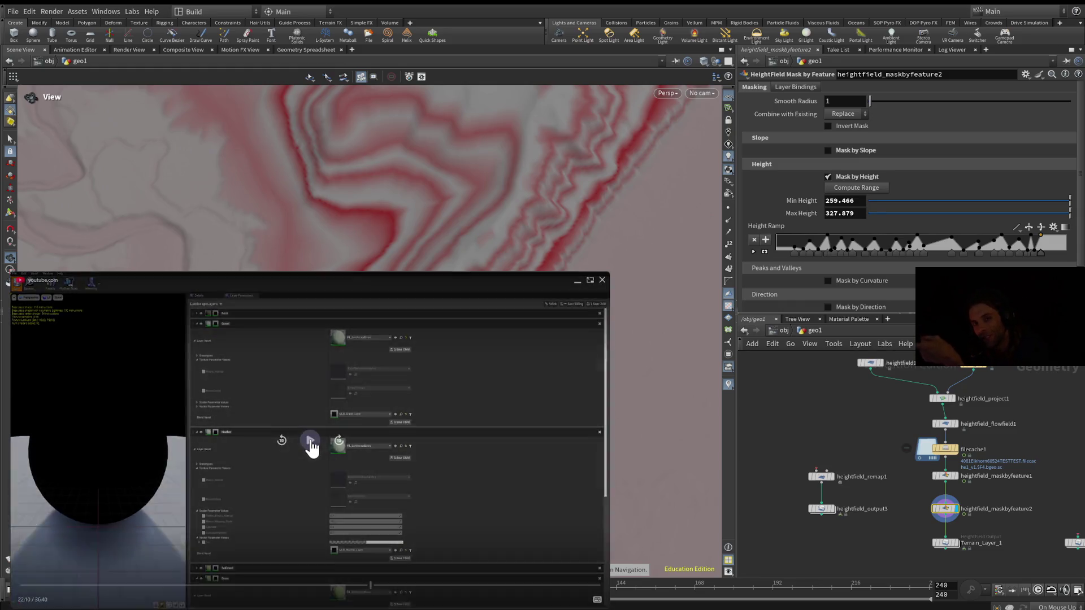
left_click(311, 447)
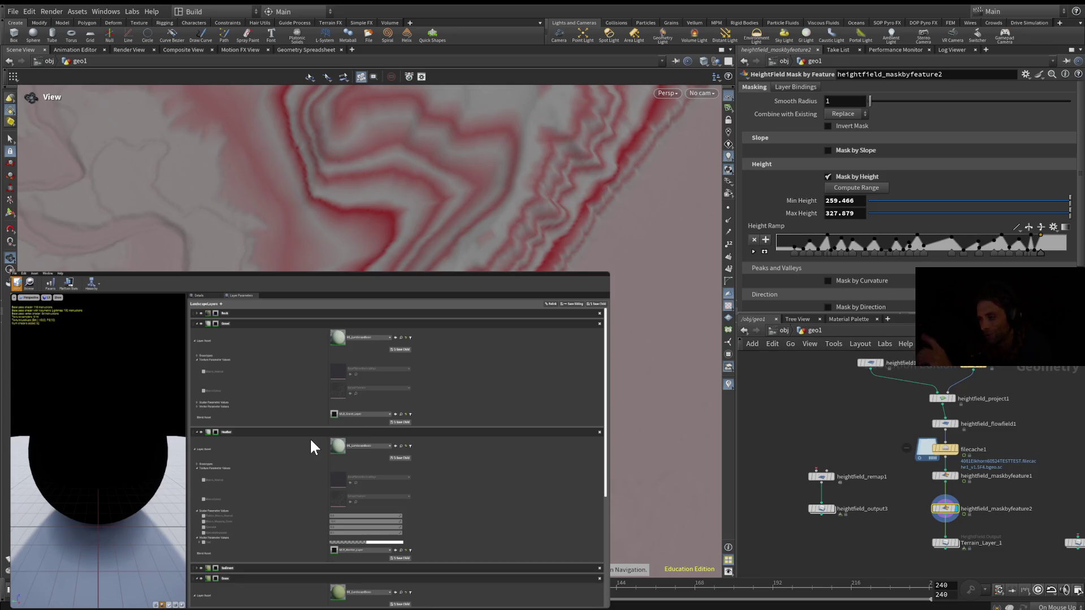
Hold the tutorial paused at 22:10 on the layer parameters beside the dark preview sphere.
mouse_move(333, 531)
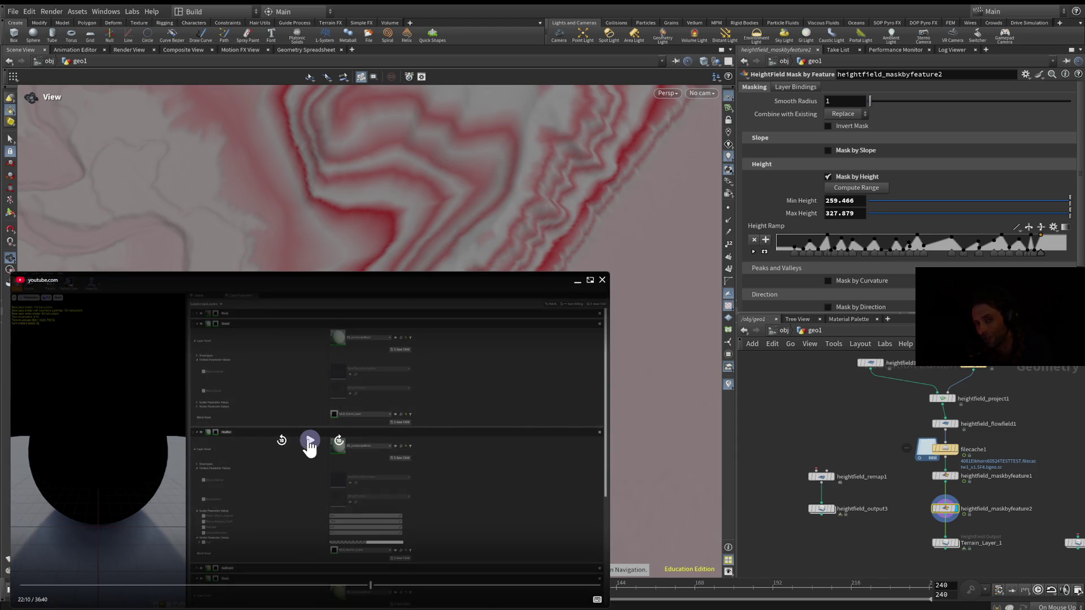
Resume the Unreal Engine tutorial in the picture-in-picture player to reach the Scree_01 texture maps.
left_click(308, 444)
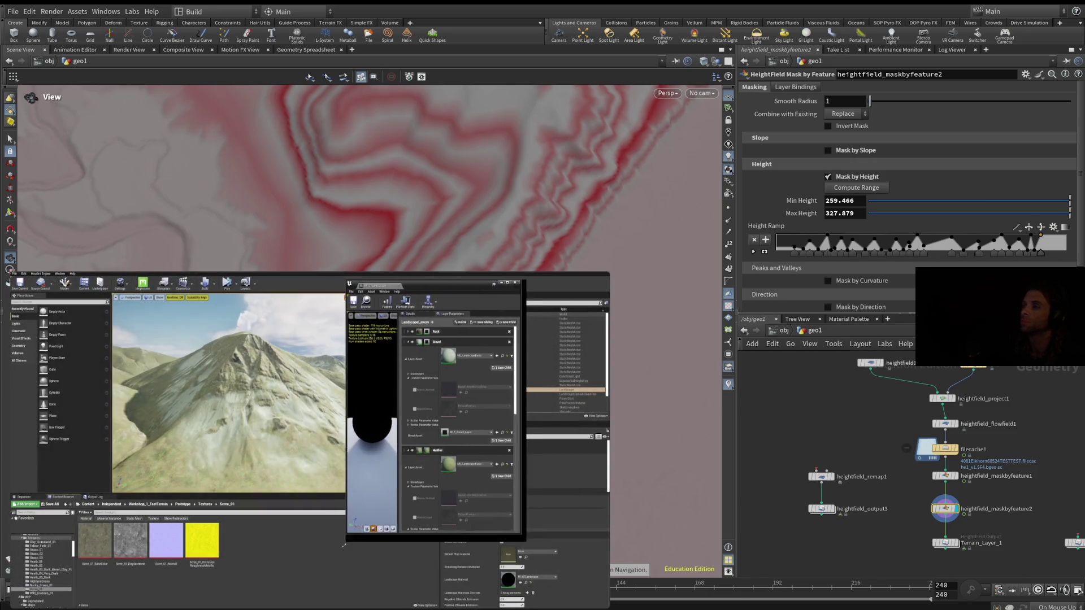
Let the tutorial play on to the Scree_01 maps plugged into a landscape layer on the mountain.
mouse_move(73, 419)
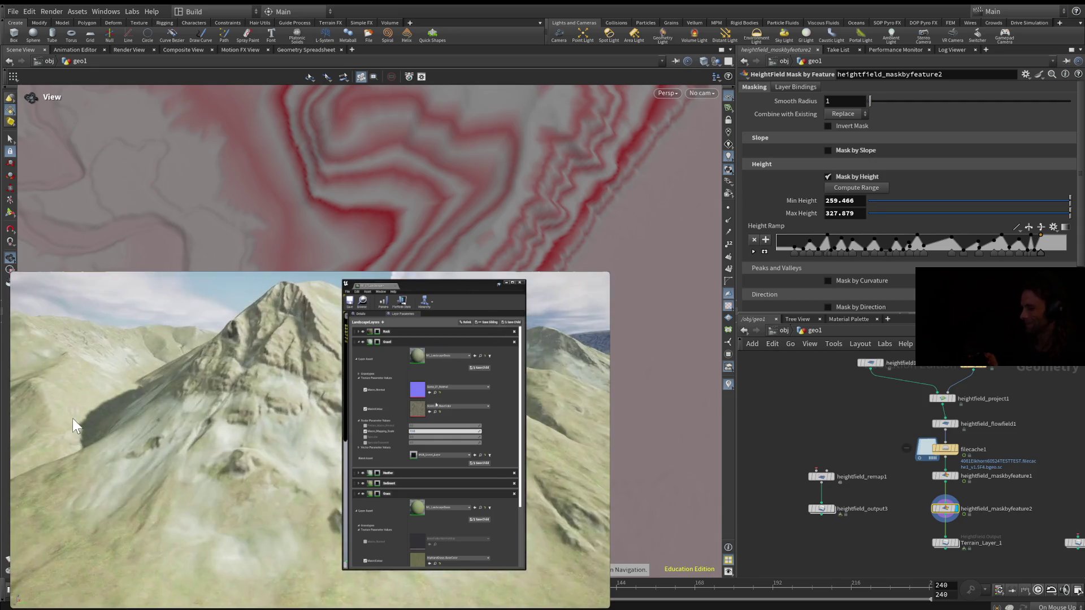
Keep watching the tutorial's rocky, grassy hillside close-up beside its material settings window.
mouse_move(191, 425)
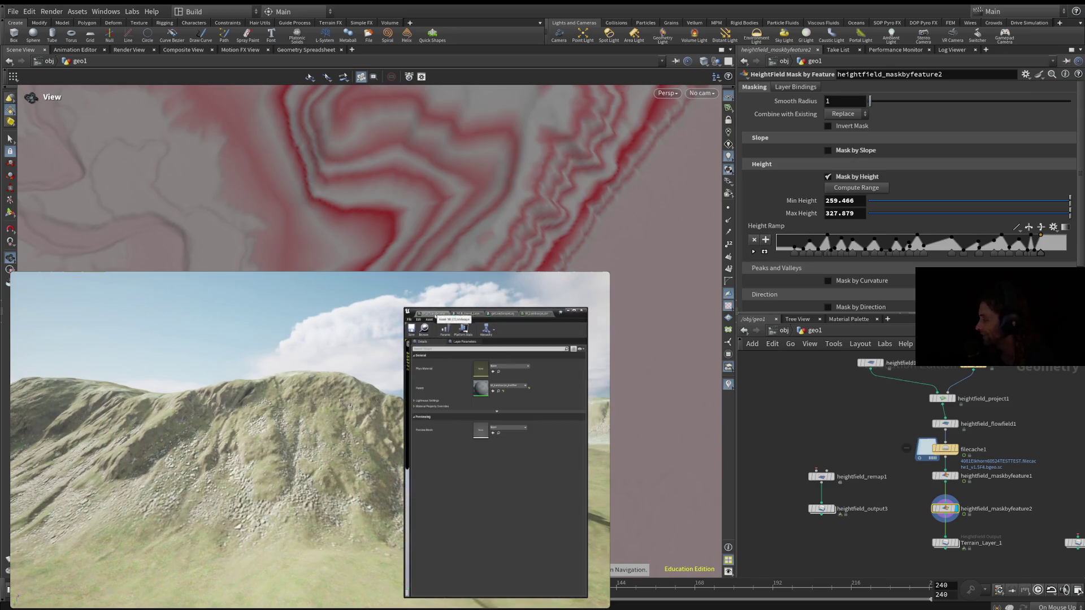
Rewind the tutorial from 24:28 to 23:59 to replay the WeightMap layer-blending material graph.
mouse_move(162, 449)
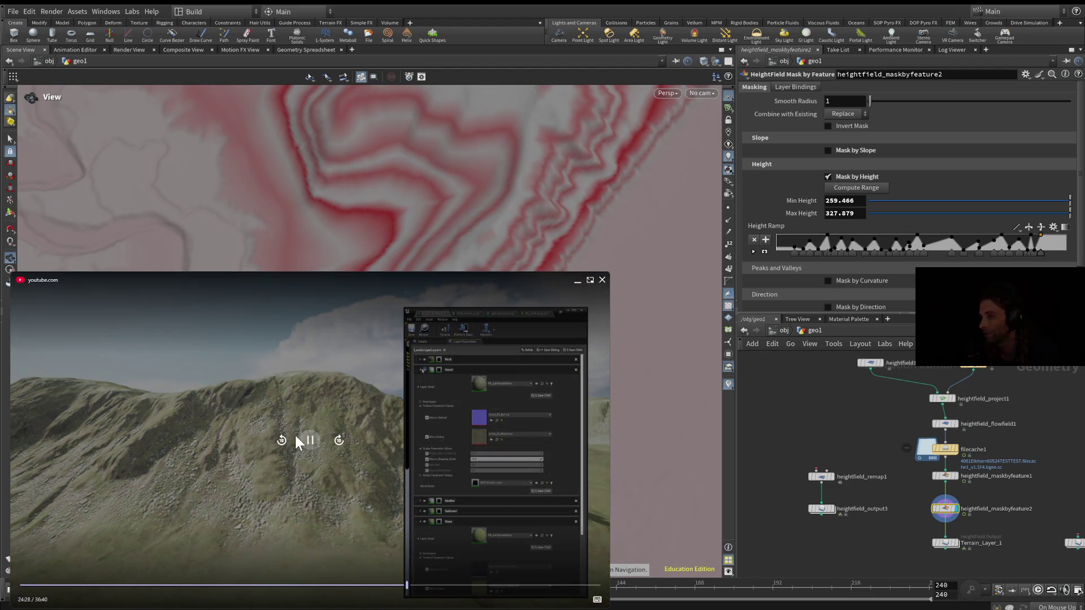
left_click(282, 440)
left_click(282, 440)
left_click(309, 444)
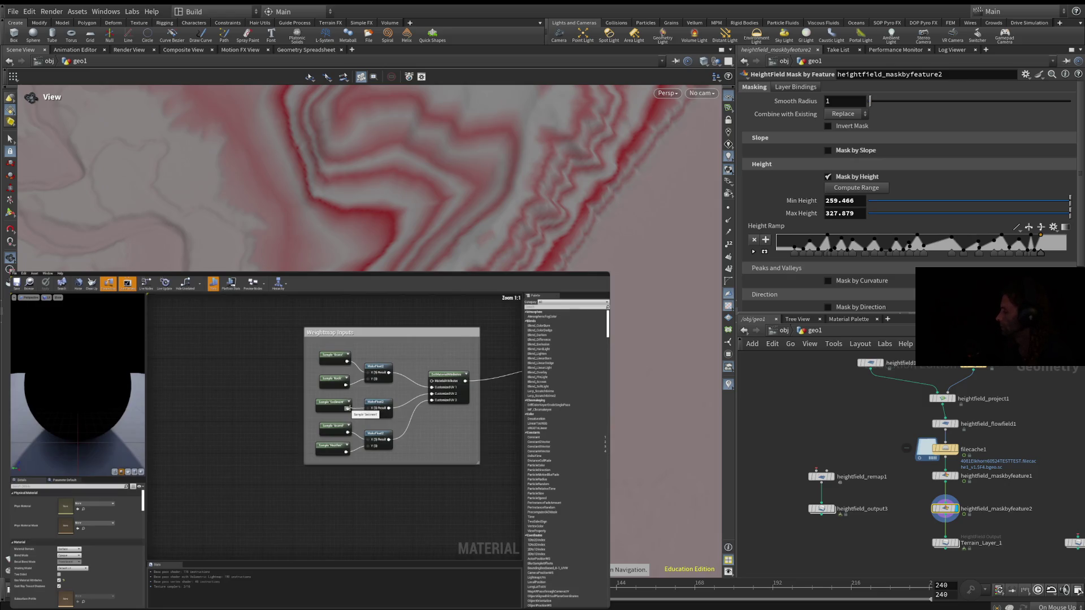
Let the tutorial continue to the Rock layer settings while grass maps are built.
mouse_move(444, 556)
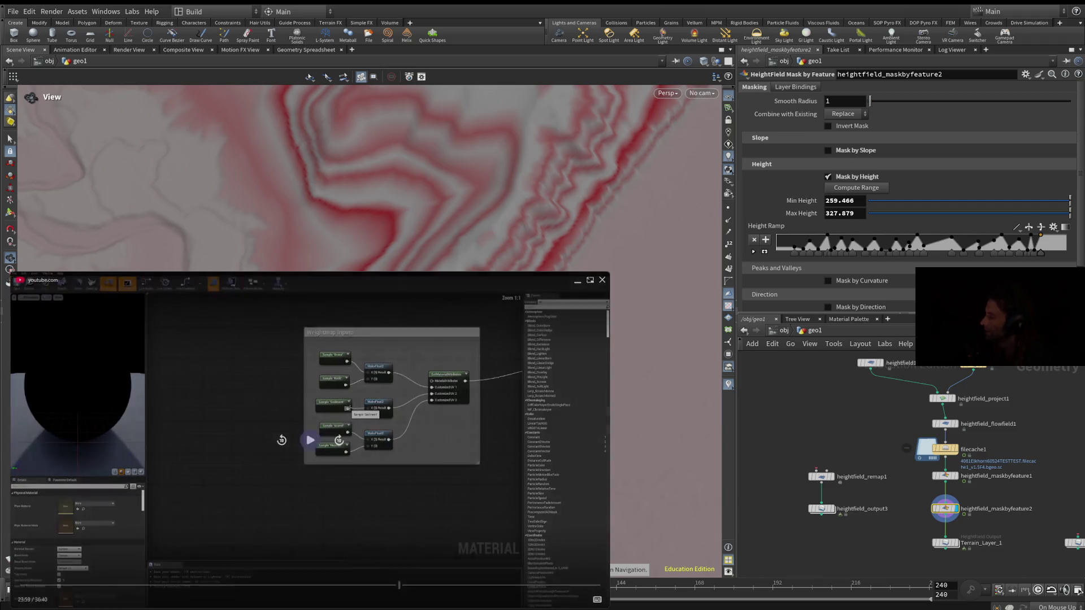
mouse_move(392, 422)
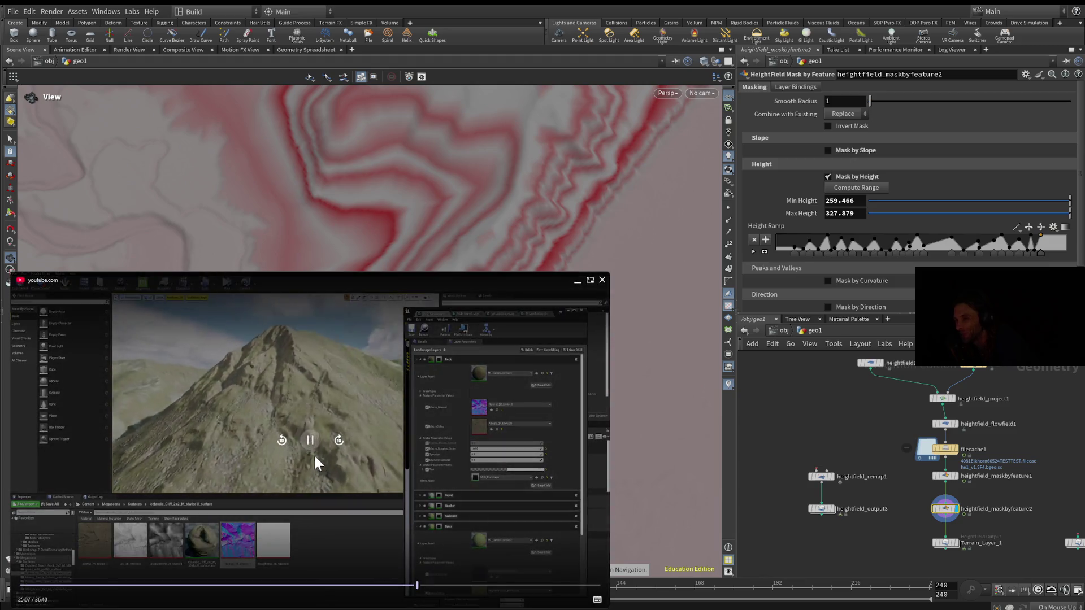
Stop the tutorial at 25:07 on the grass-textured mountain beside its landscape layer settings.
left_click(311, 446)
left_click(309, 443)
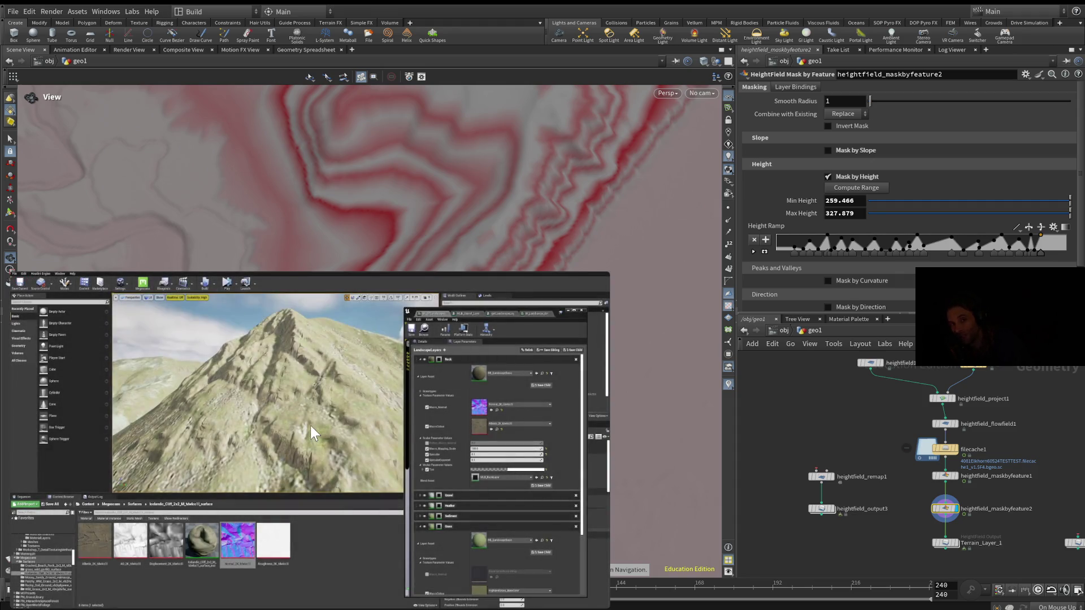
left_click(312, 425)
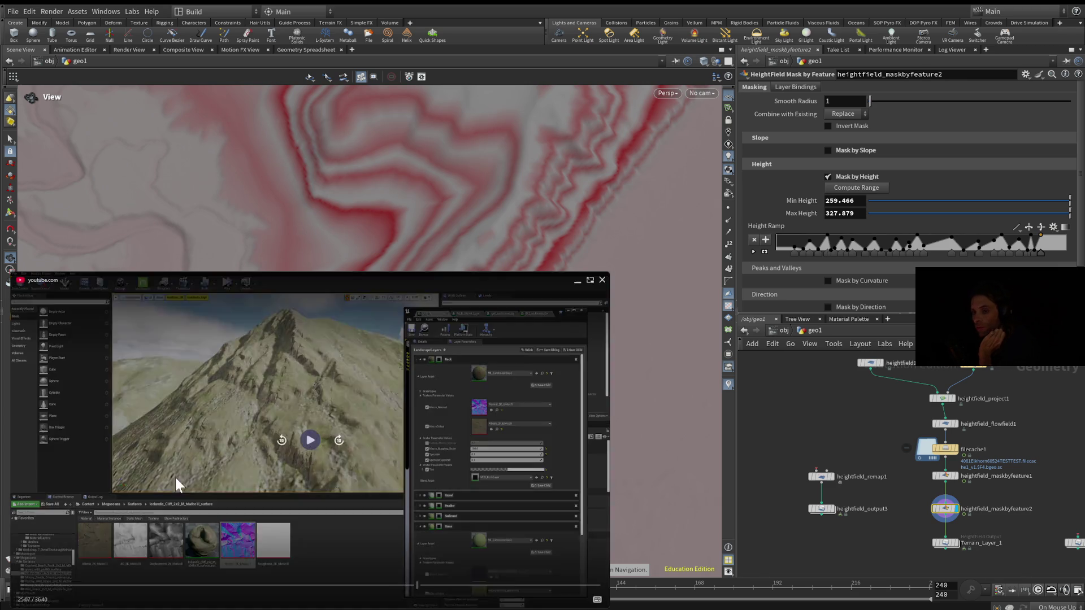
left_click(310, 440)
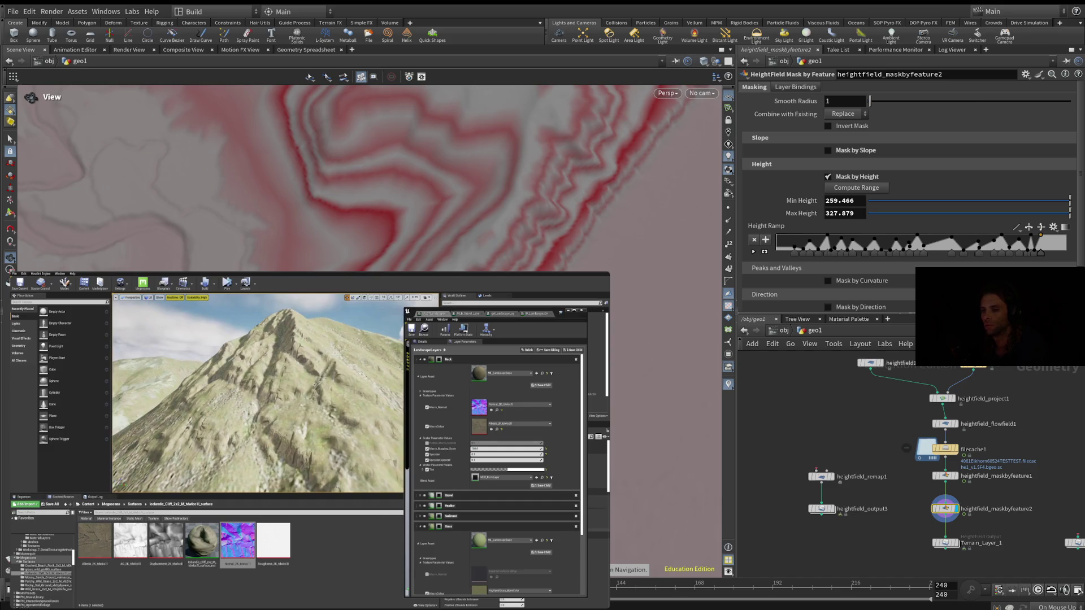
key("XF86AudioPlay")
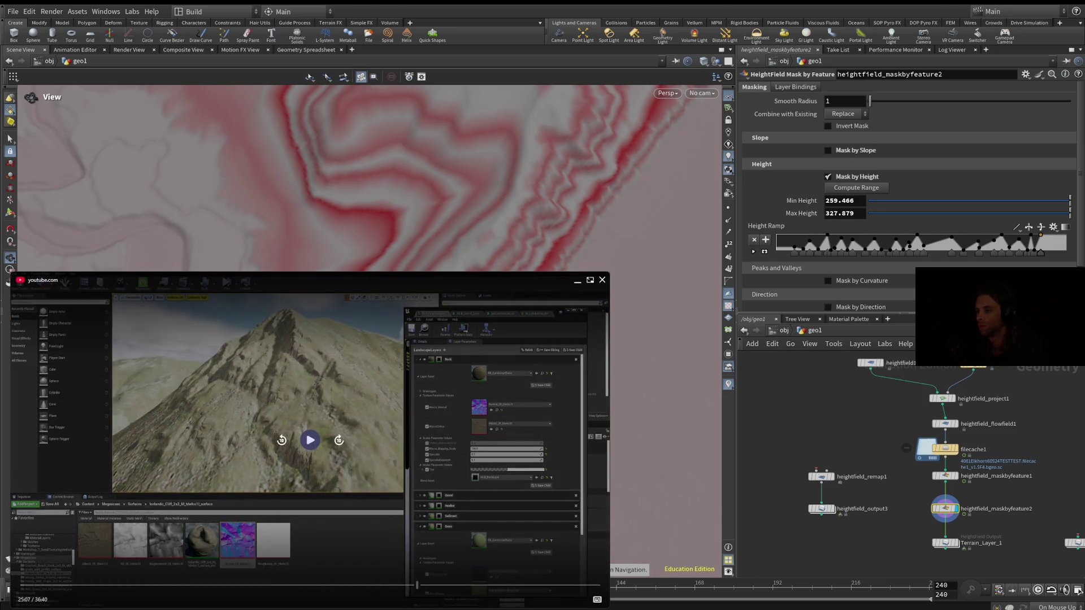
key("XF86AudioPlay")
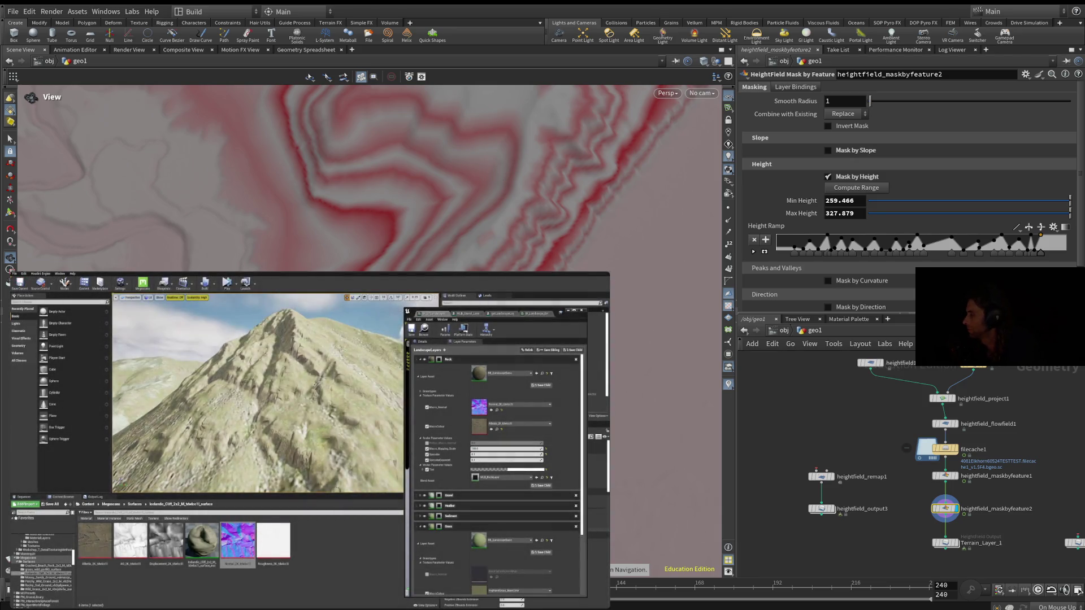
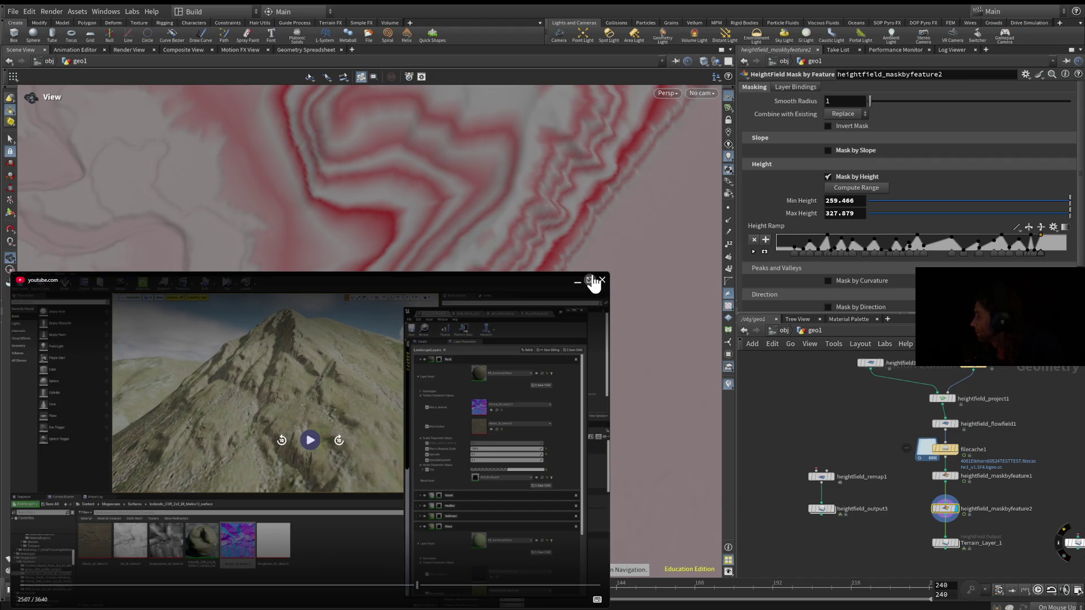
Play the reference terrain video and display heightfield_maskbyfeature1's red mask in the viewport.
key("space")
mouse_move(357, 409)
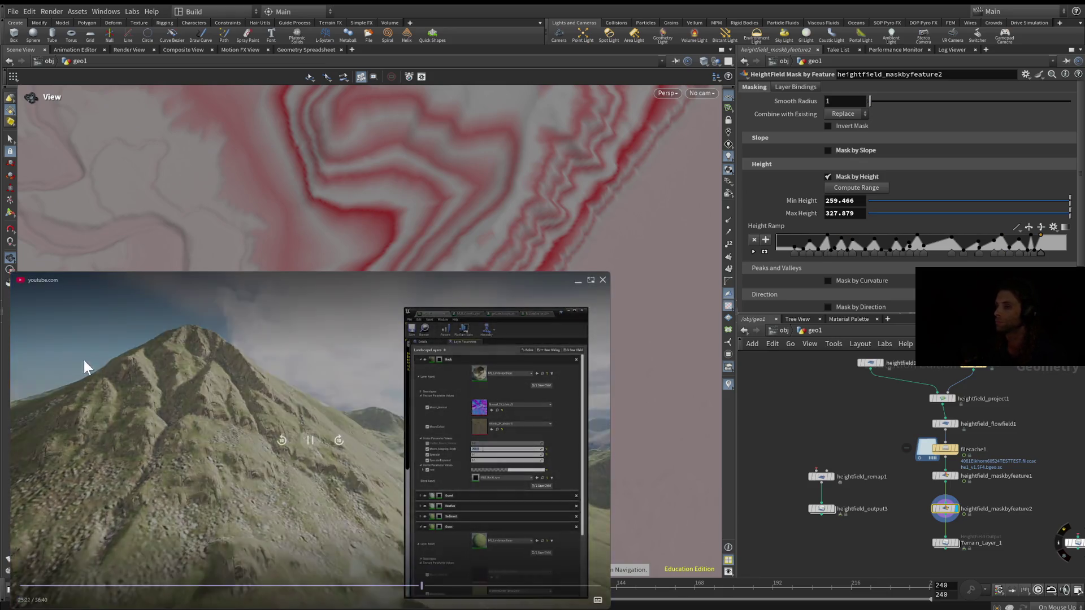
mouse_move(107, 358)
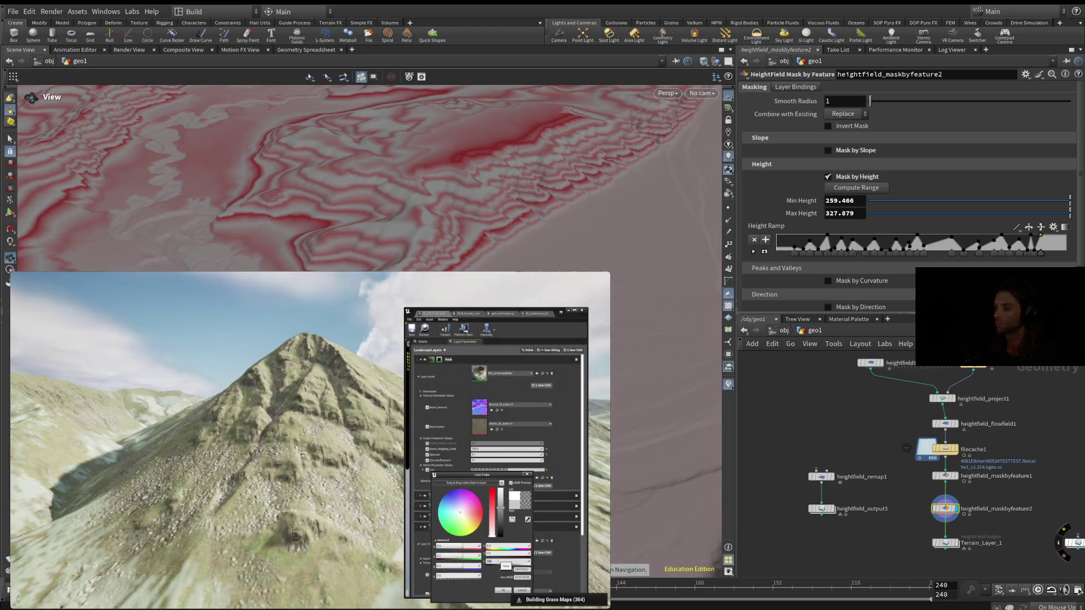
left_click(956, 475)
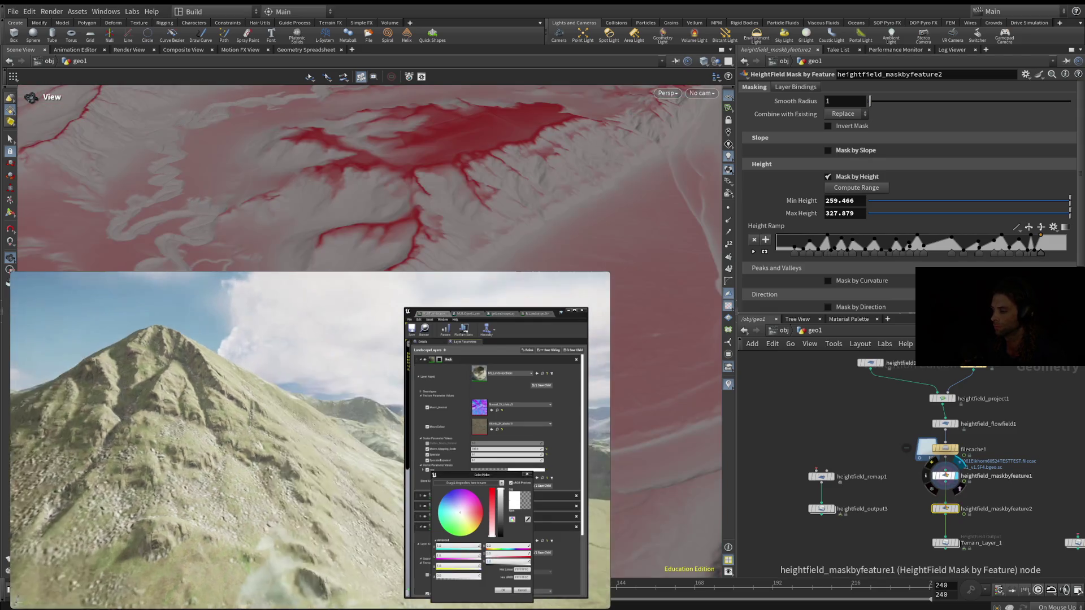
Display heightfield_flowfield1 so red fills the valleys and channels across the mountain range.
left_click(944, 424)
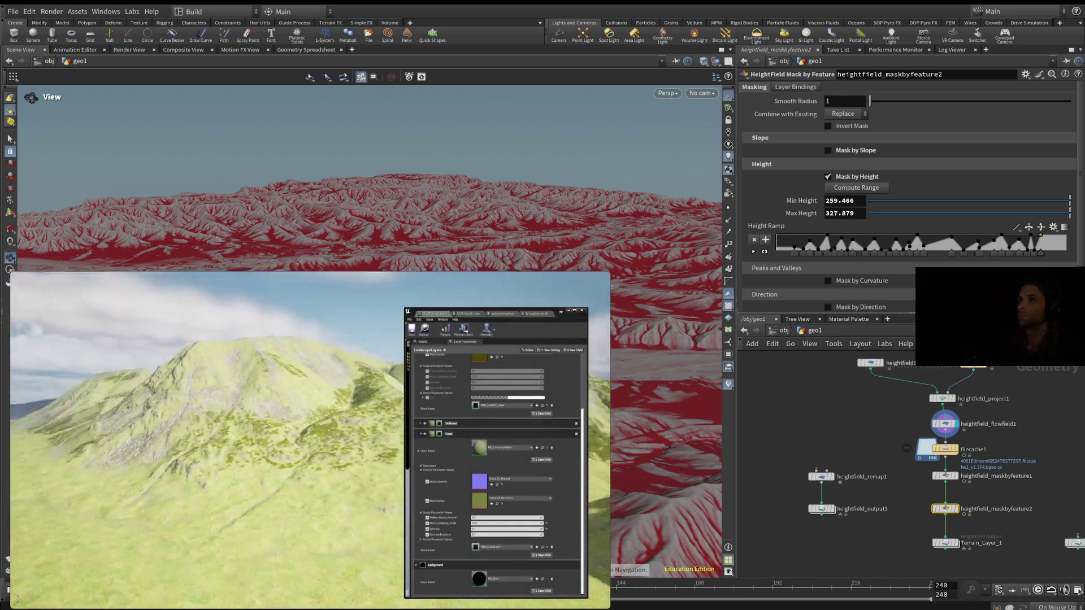
mouse_move(332, 415)
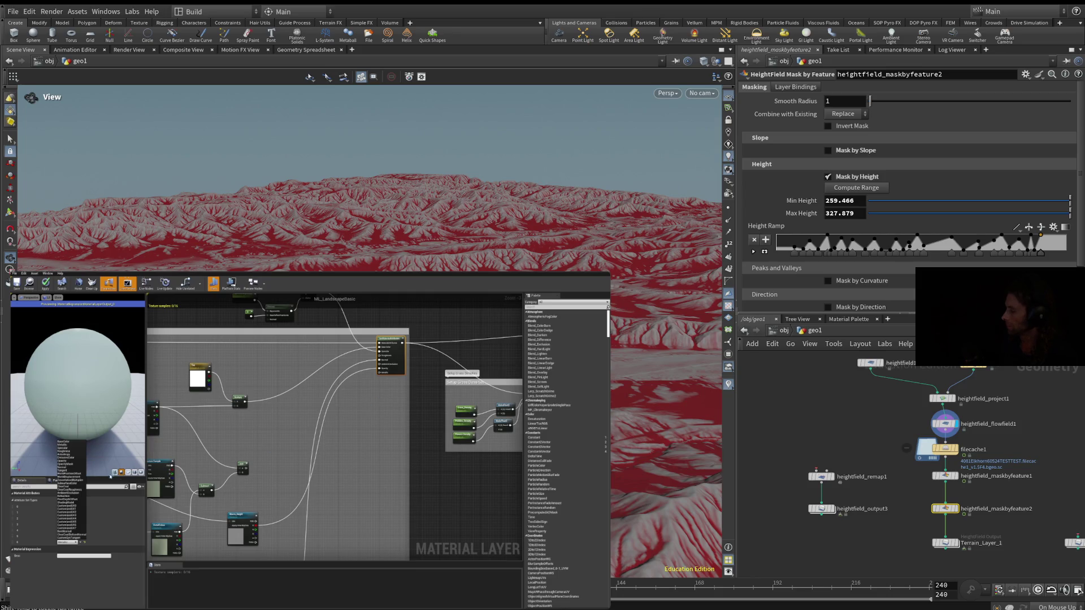
Let the reference video play on to the Unreal landscape material instance settings.
mouse_move(335, 452)
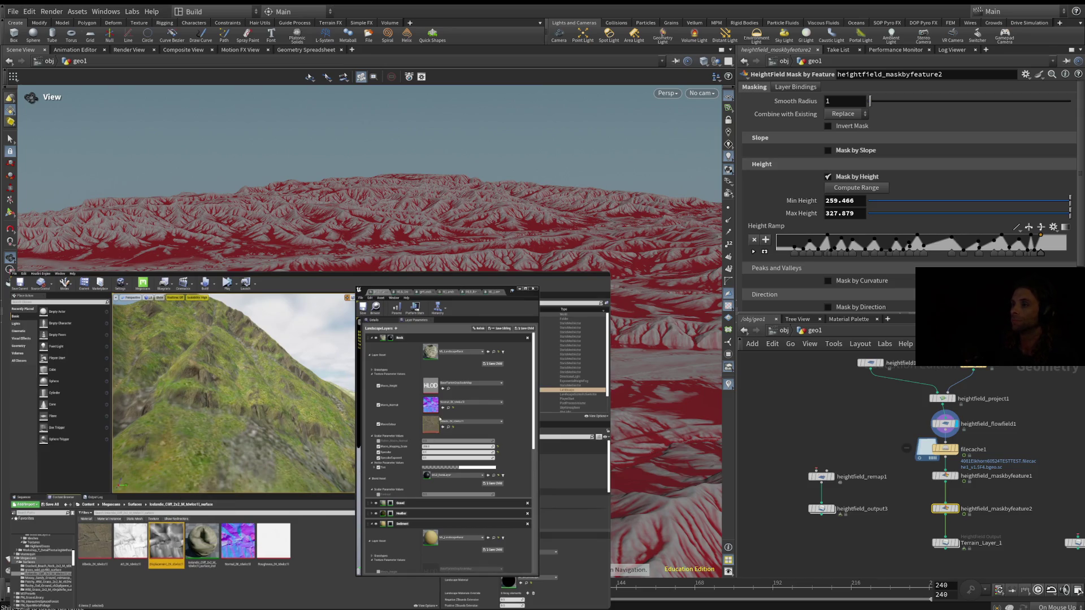
Keep watching the Unreal landscape layer material walkthrough in the reference video.
mouse_move(442, 389)
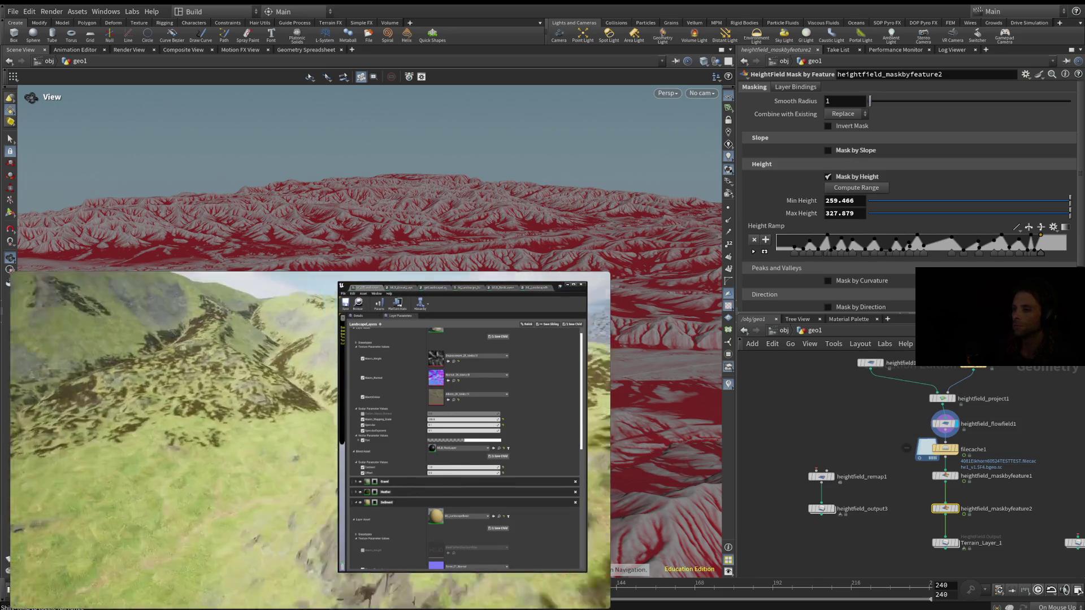
Browse the orange-lined terrain and red-outlined castle reference renders, then close the image viewer.
mouse_move(384, 451)
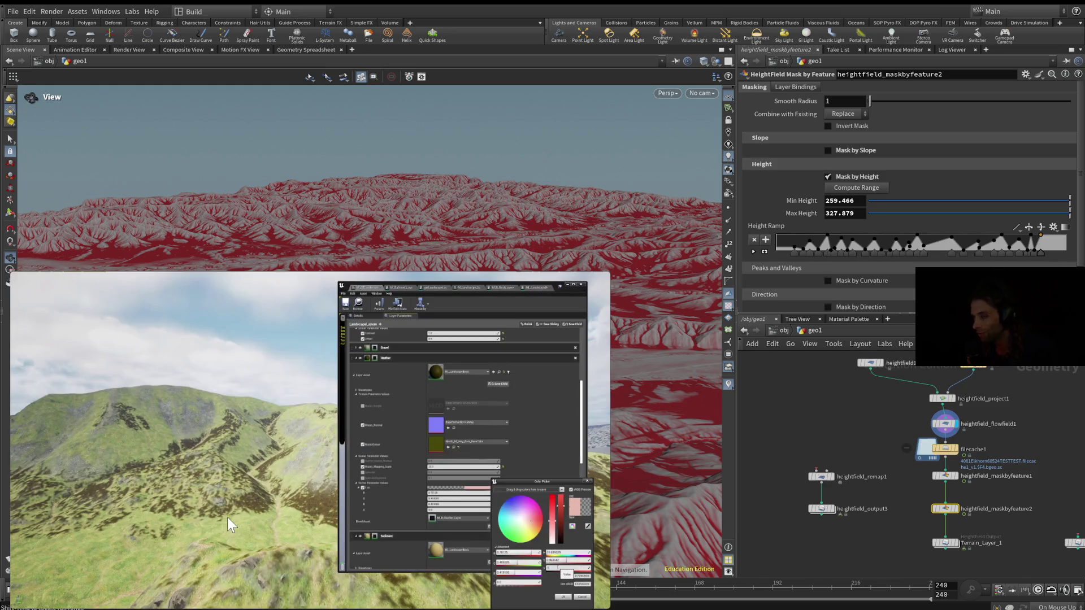
mouse_move(232, 500)
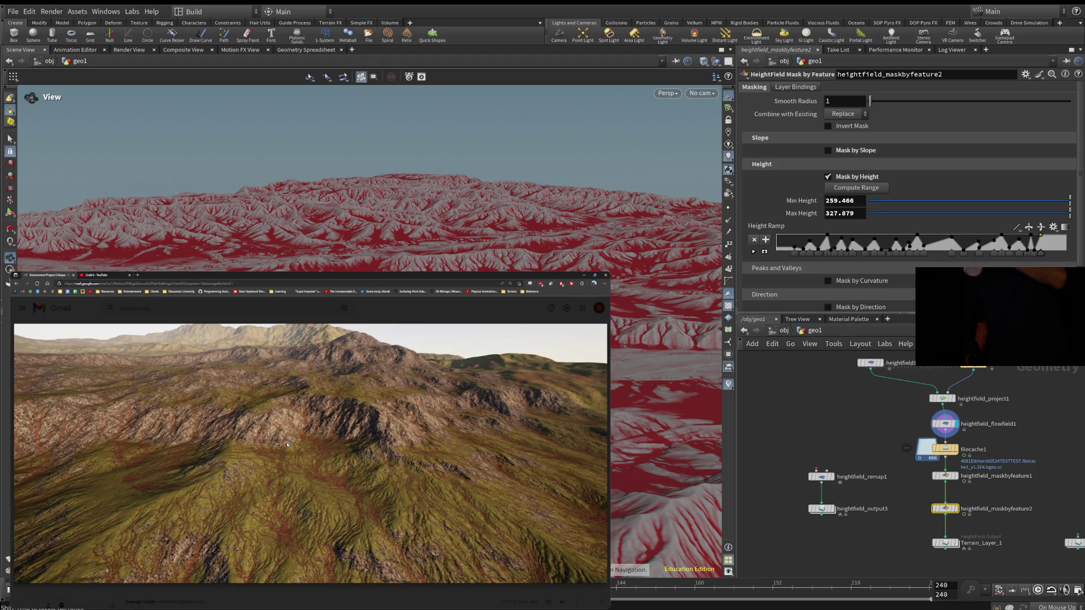
key("Right")
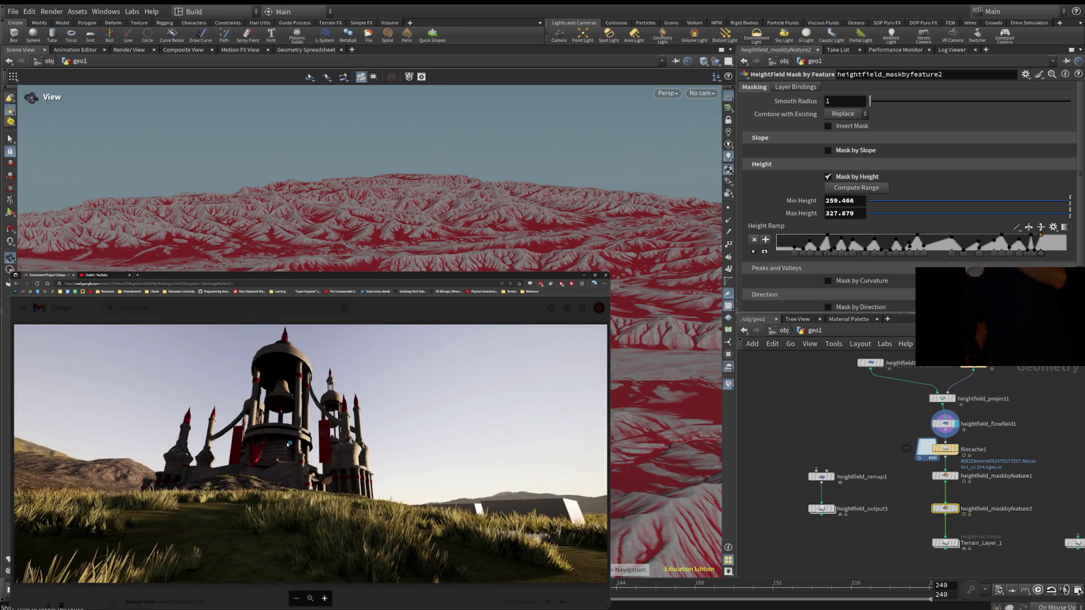
key("Left")
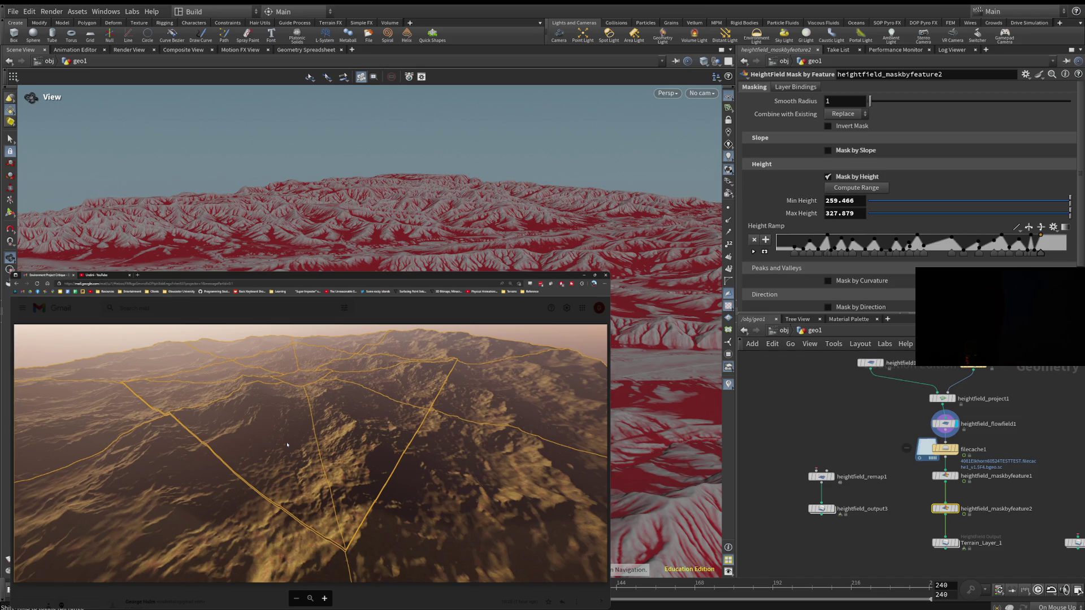
key("Right")
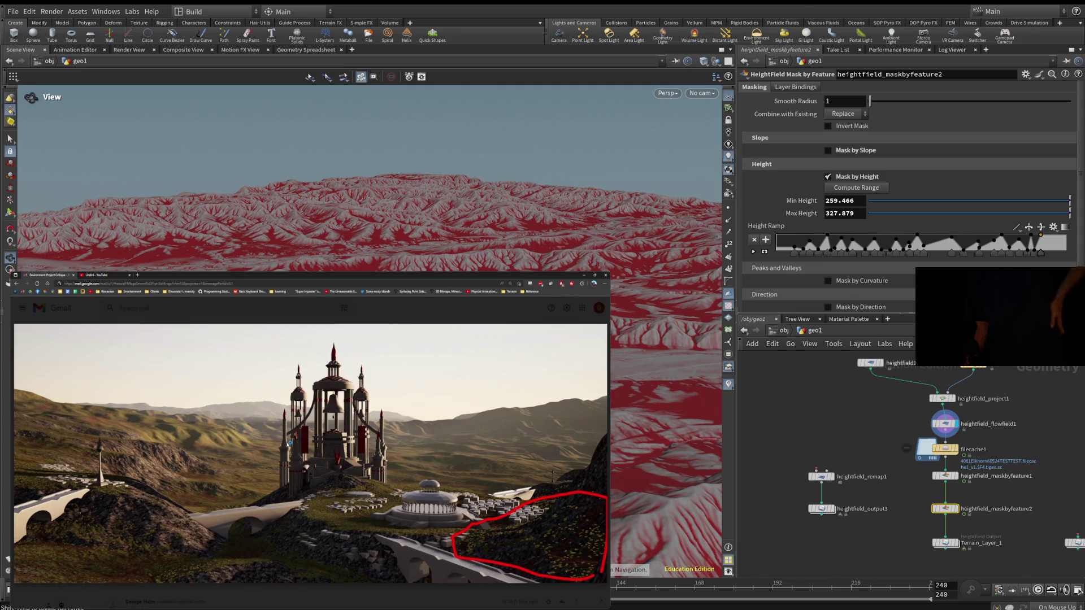
key("Escape")
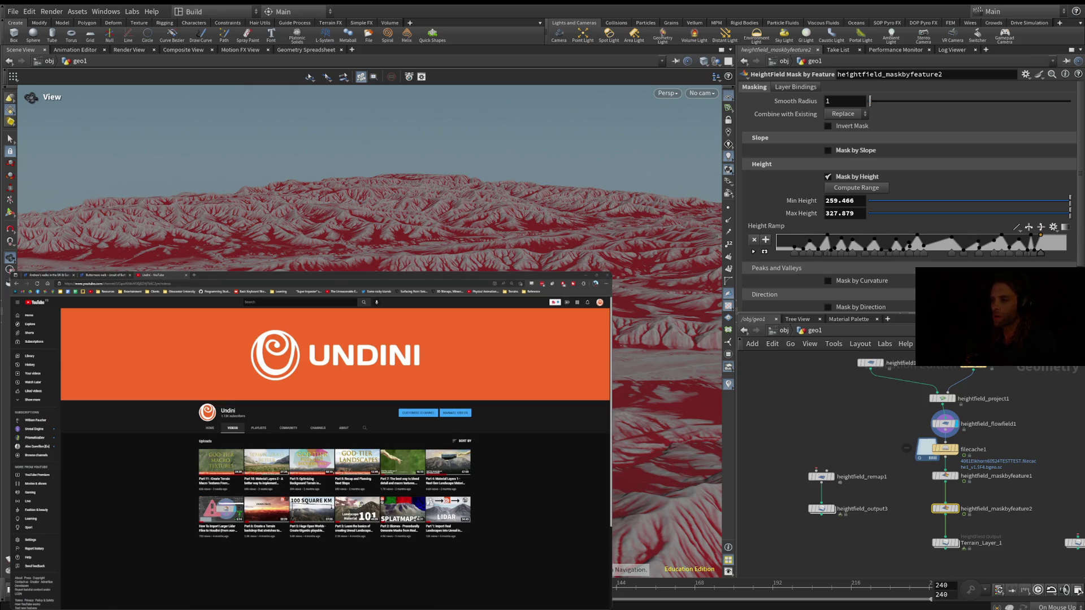
key("alt+Tab")
mouse_move(587, 490)
left_mouse_down()
mouse_move(496, 436)
mouse_move(72, 351)
mouse_move(141, 345)
left_mouse_up()
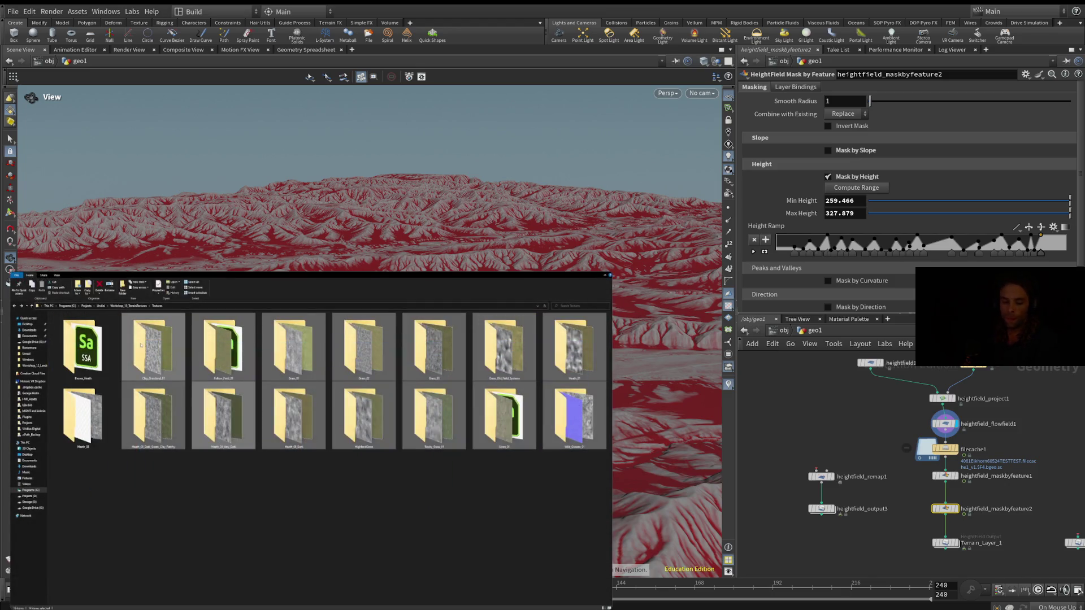
left_click(331, 507)
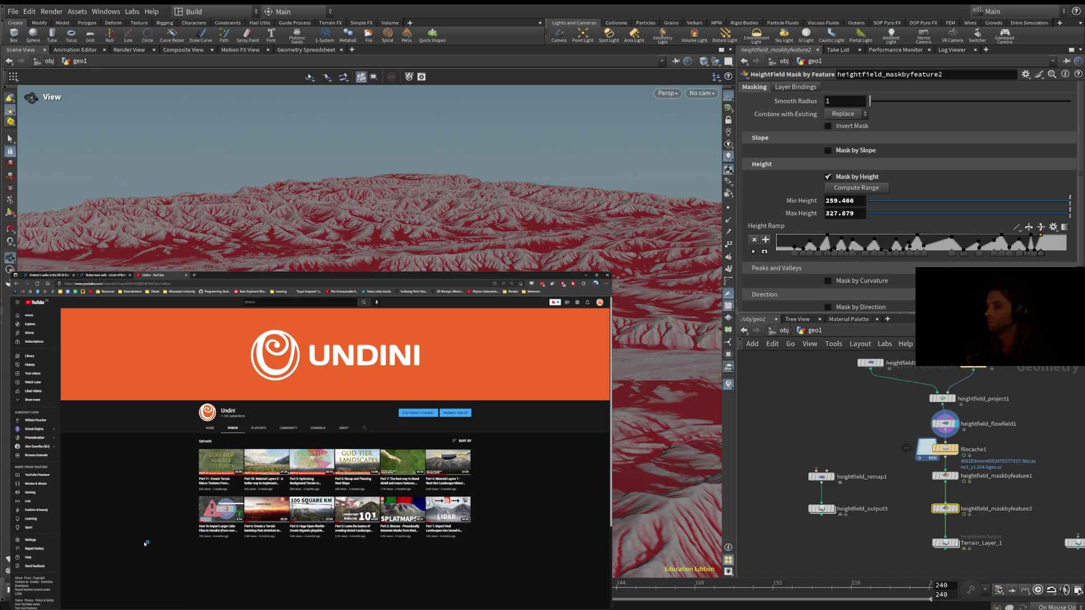
Watch the YouTube landscape video in picture-in-picture beside Houdini.
mouse_move(361, 360)
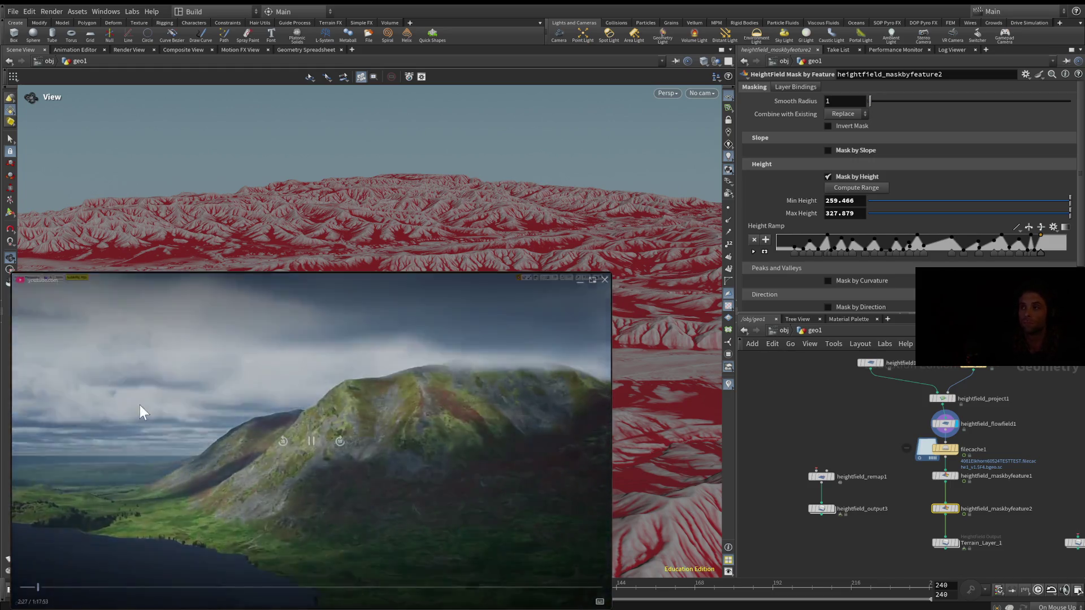
Skip the YouTube video ahead 40 seconds, then bring up the Andrew's Walks website.
mouse_move(84, 408)
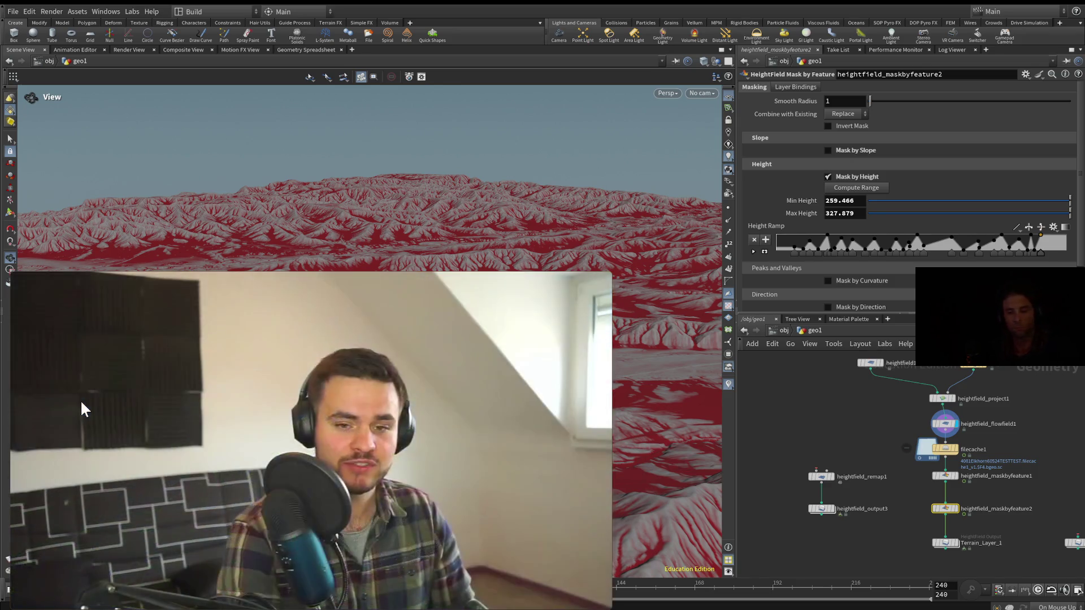
mouse_move(256, 466)
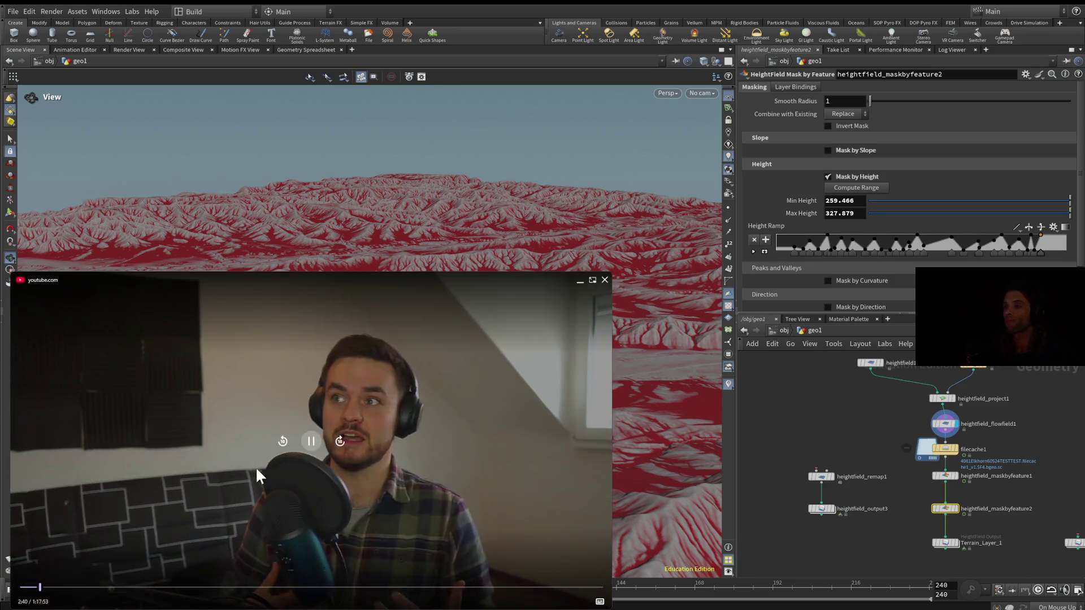
left_click(340, 443)
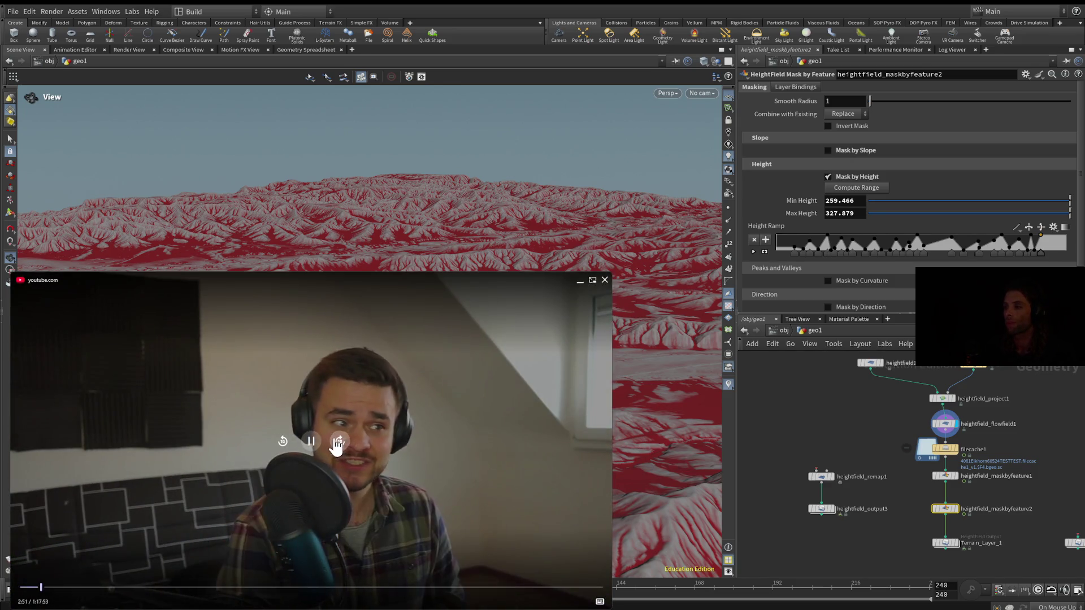
left_click(339, 443)
left_click(339, 443)
left_click(337, 444)
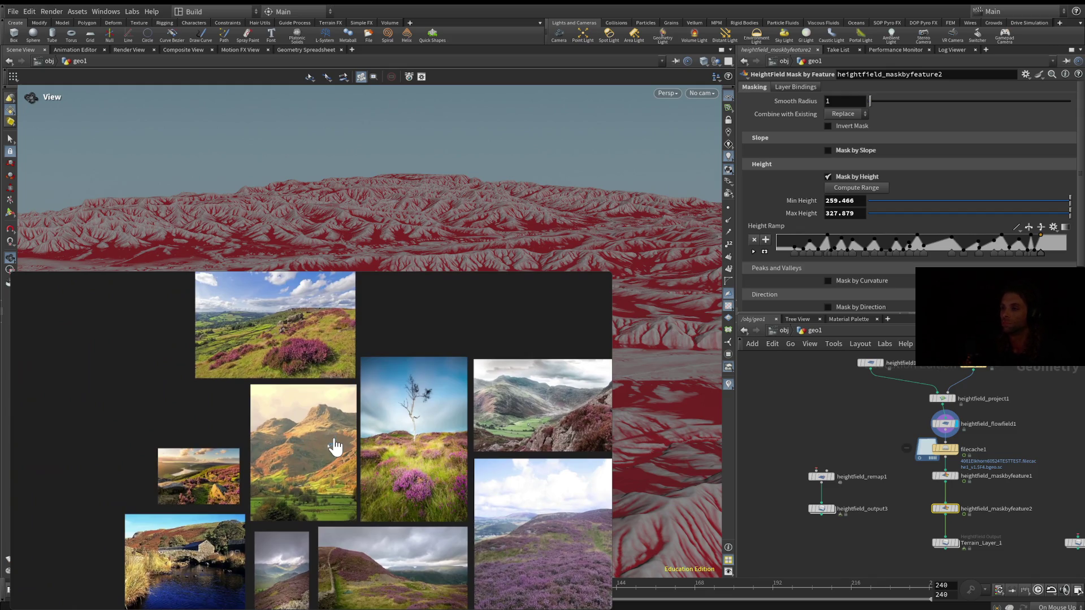
mouse_move(423, 381)
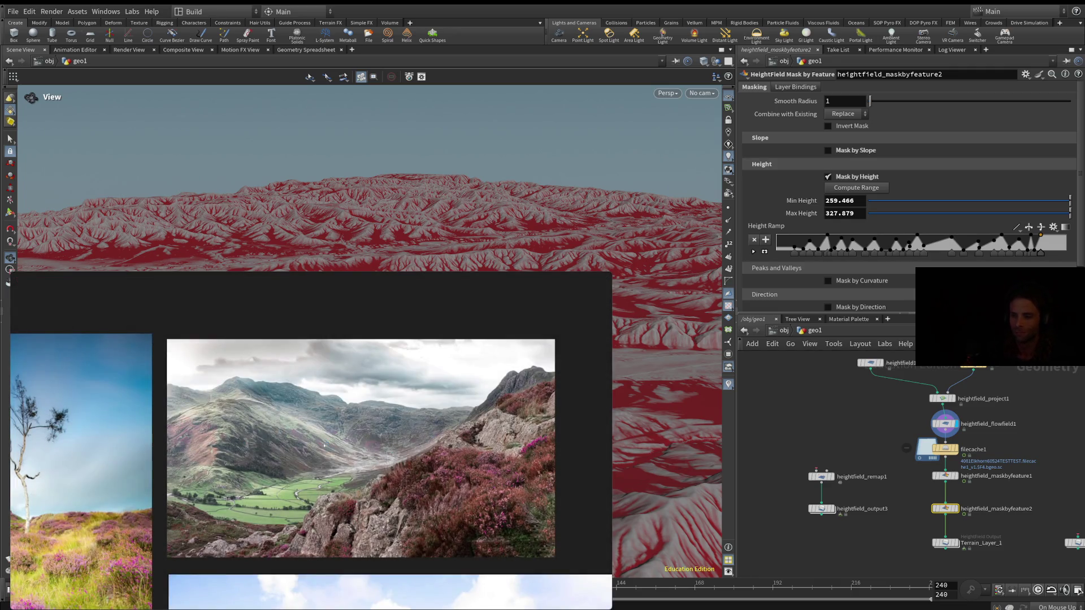
mouse_move(75, 542)
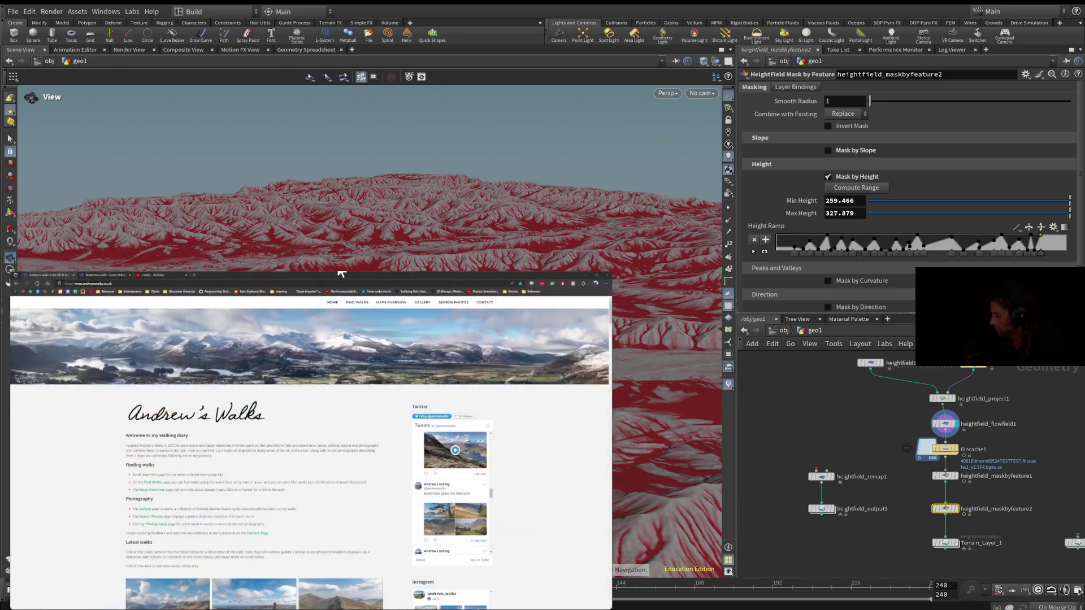
Scroll down through the Buttermere walk photos.
mouse_move(130, 291)
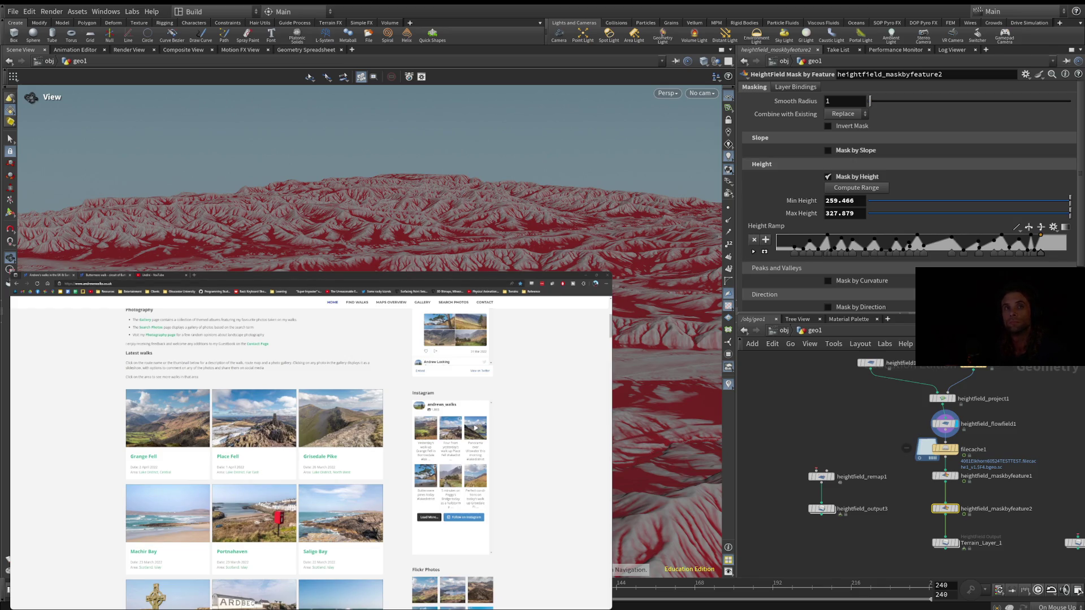
scroll(450, 478, "down", 3)
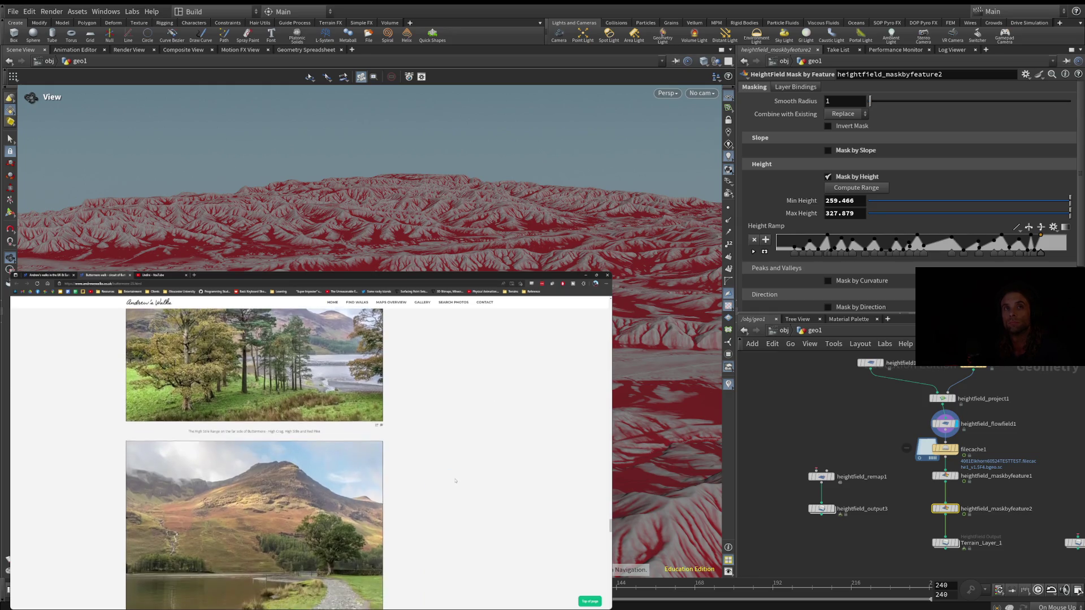
scroll(454, 476, "down", 1)
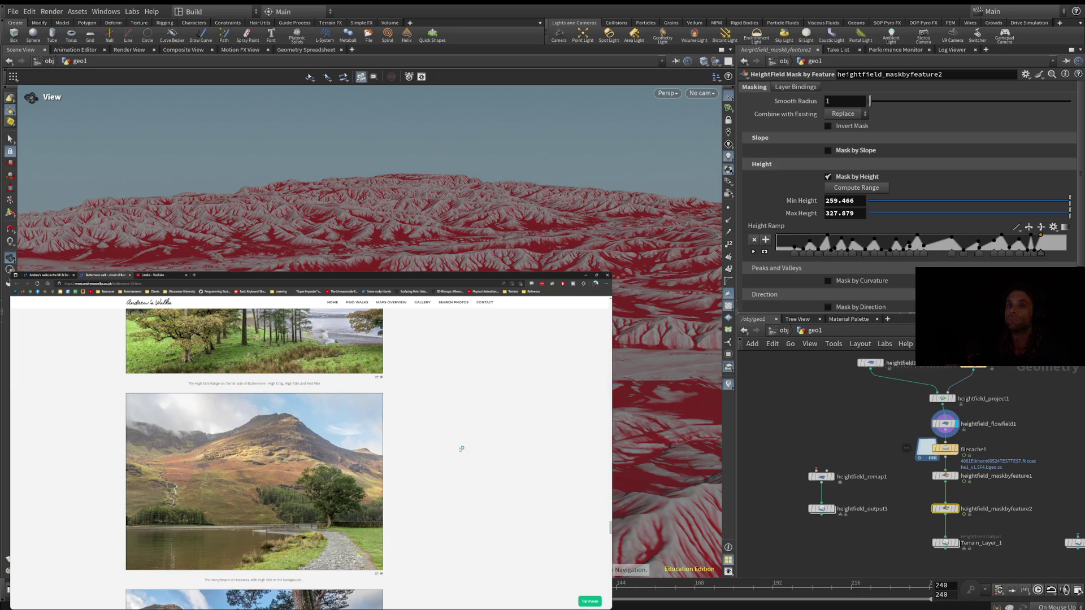
scroll(461, 448, "down", 5)
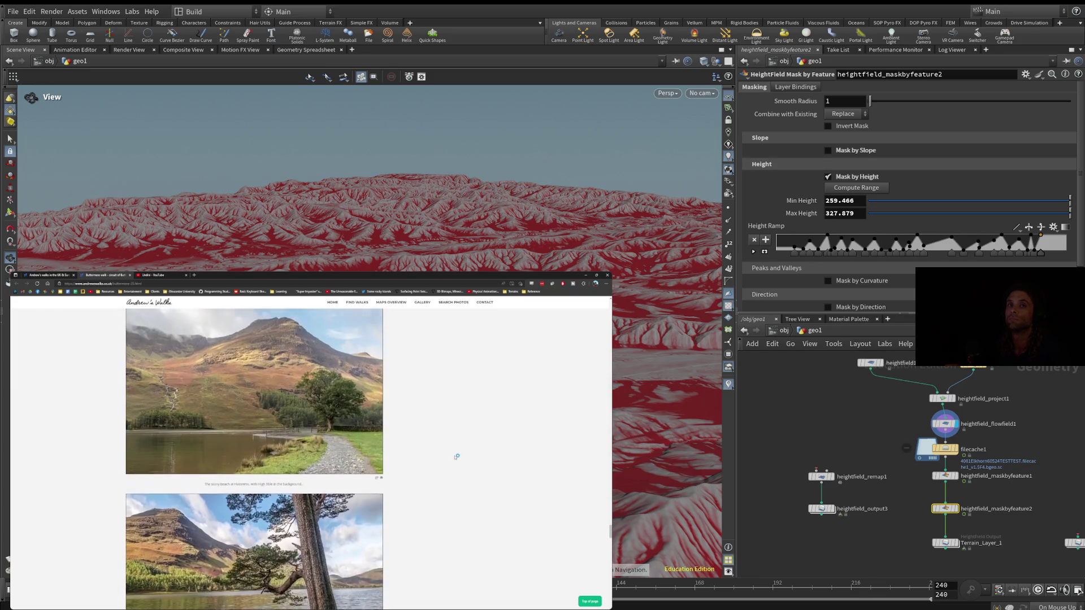
scroll(454, 457, "down", 5)
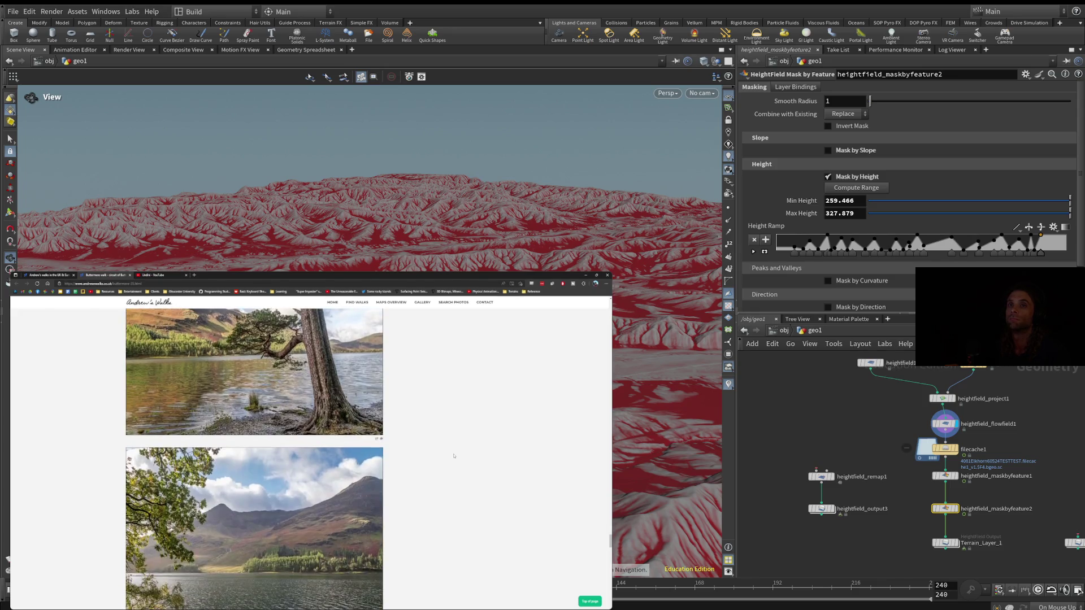
scroll(455, 454, "down", 5)
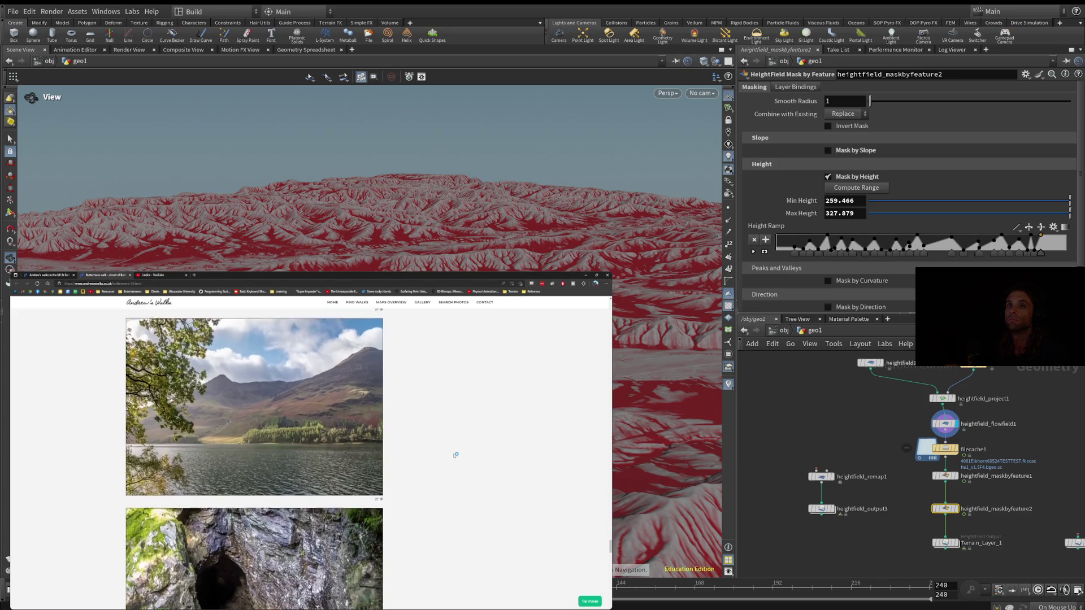
scroll(448, 472, "down", 3)
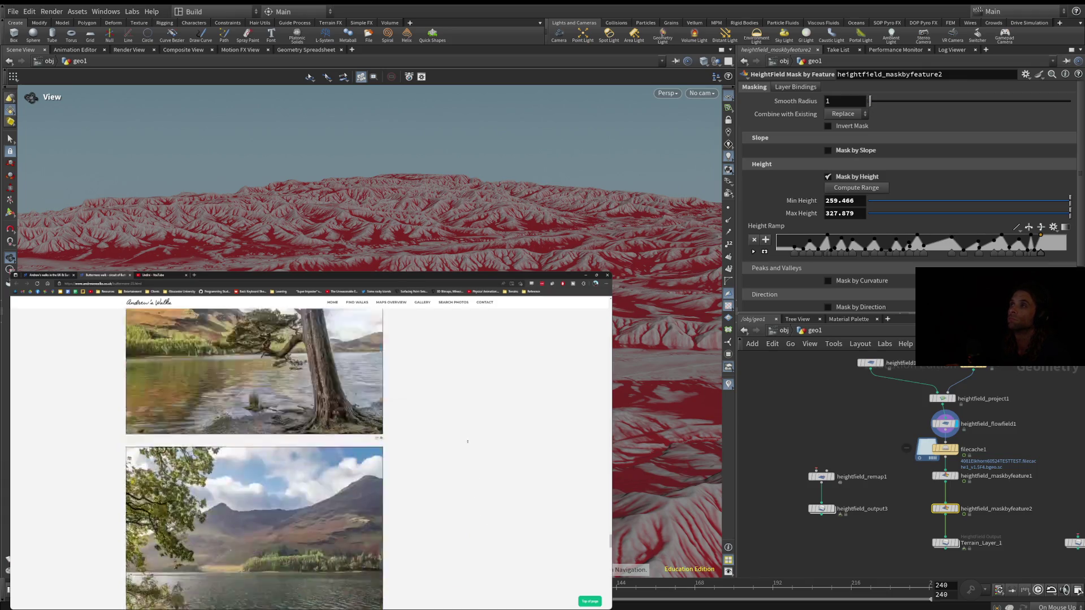
Return to the Andrew's Walks home page and scroll down its walk gallery thumbnails.
left_click(45, 277)
scroll(317, 470, "down", 10)
scroll(317, 472, "down", 15)
scroll(314, 477, "down", 5)
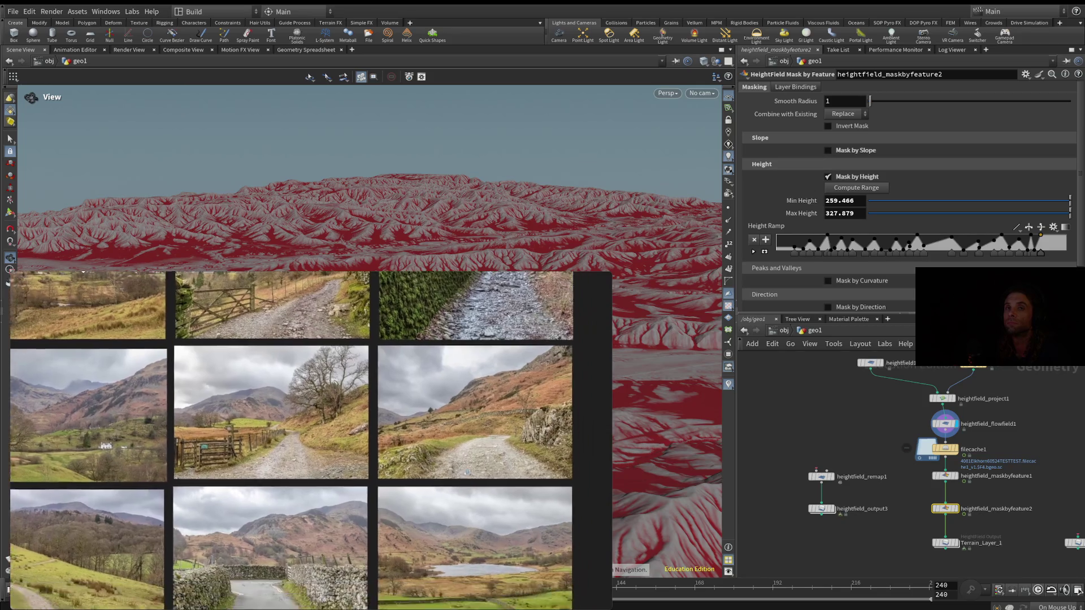
Close the photo collage and watch the YouTube lakes-and-fells video over Houdini.
mouse_move(44, 291)
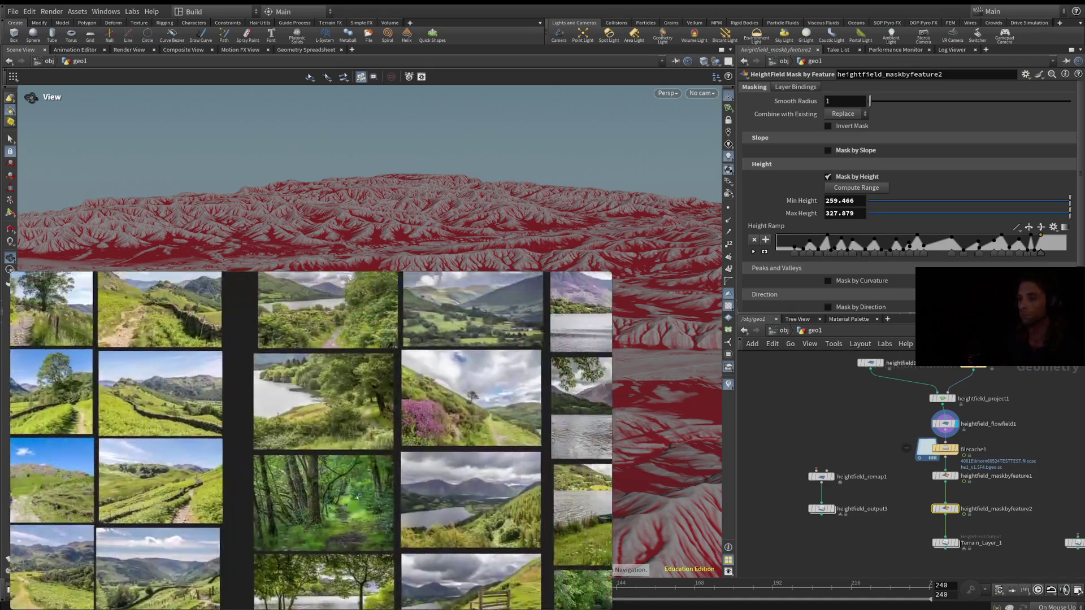
mouse_move(85, 600)
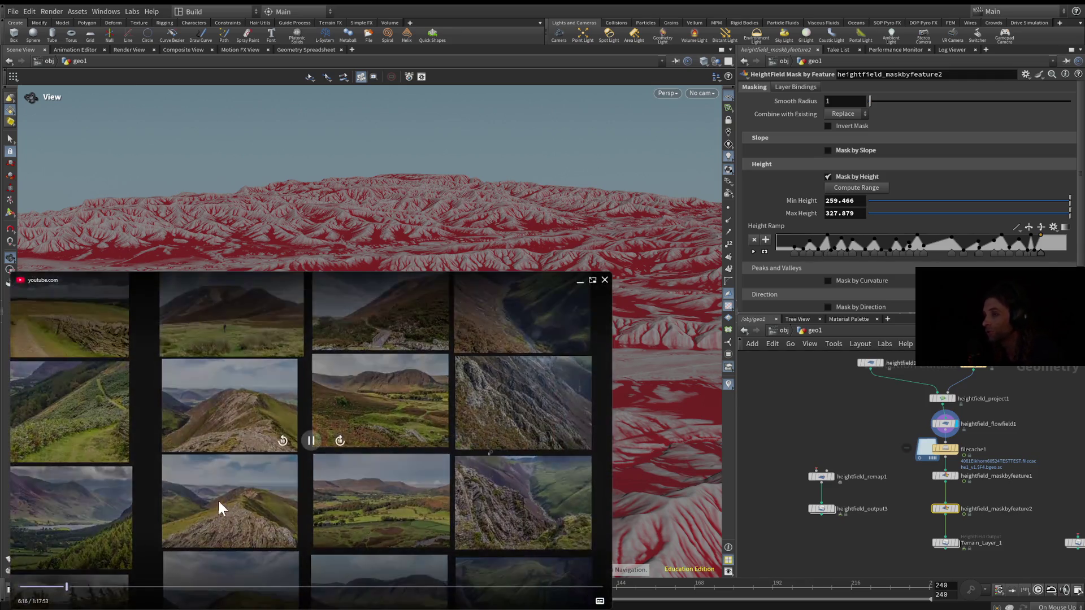
Pause the lakeland reference video briefly, then resume playback.
left_click(313, 447)
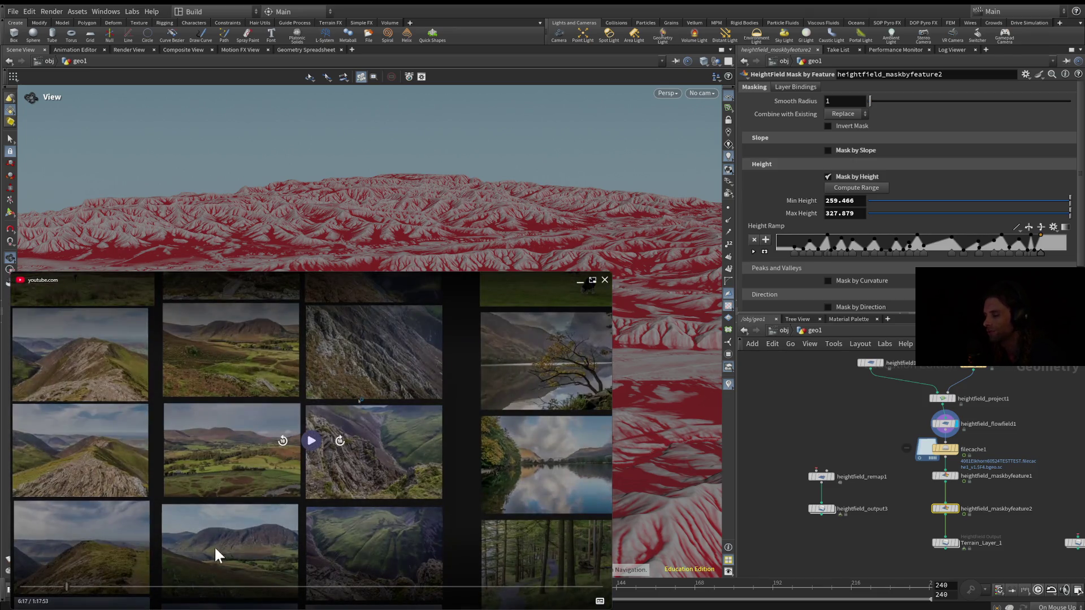
left_click(304, 447)
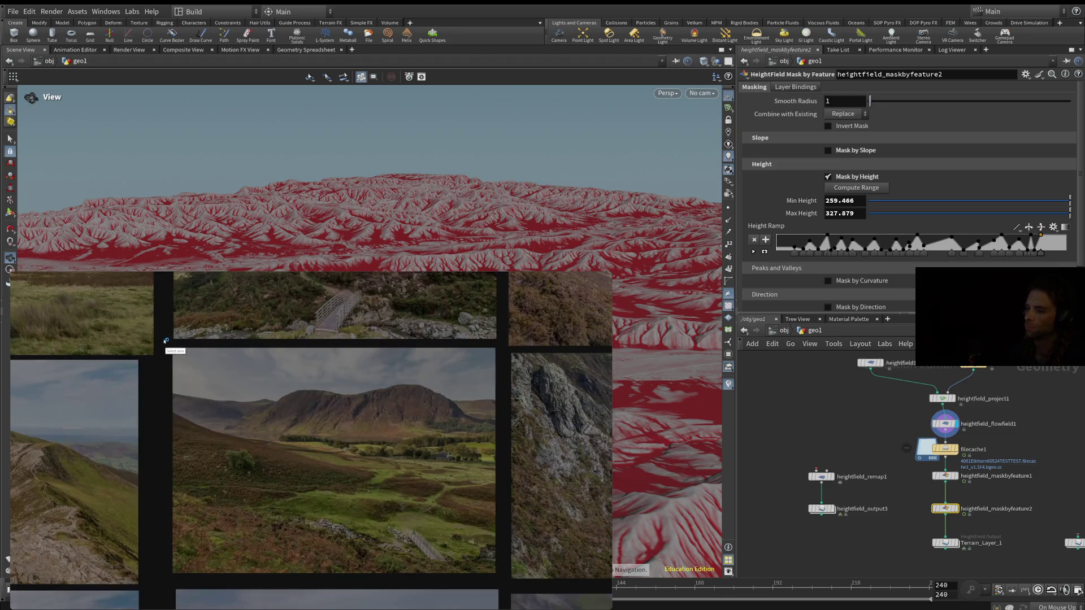
Circle the green valley floor on the centre photo, discard the capture, and zoom out the reference grid.
mouse_move(160, 338)
left_mouse_down()
mouse_move(438, 521)
mouse_move(508, 586)
left_mouse_up()
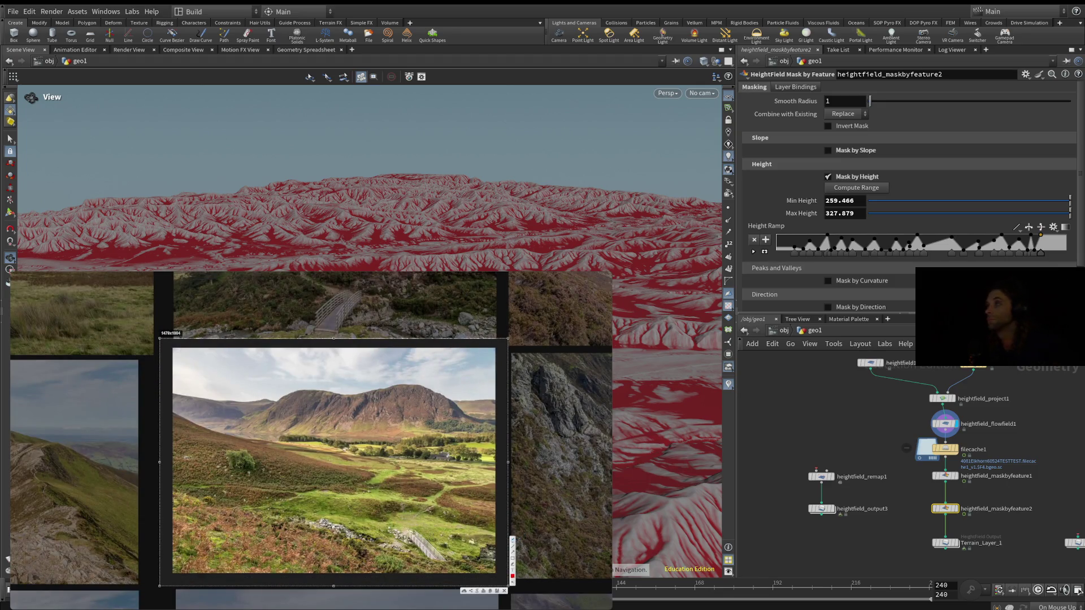
left_click_drag(496, 544, 494, 546)
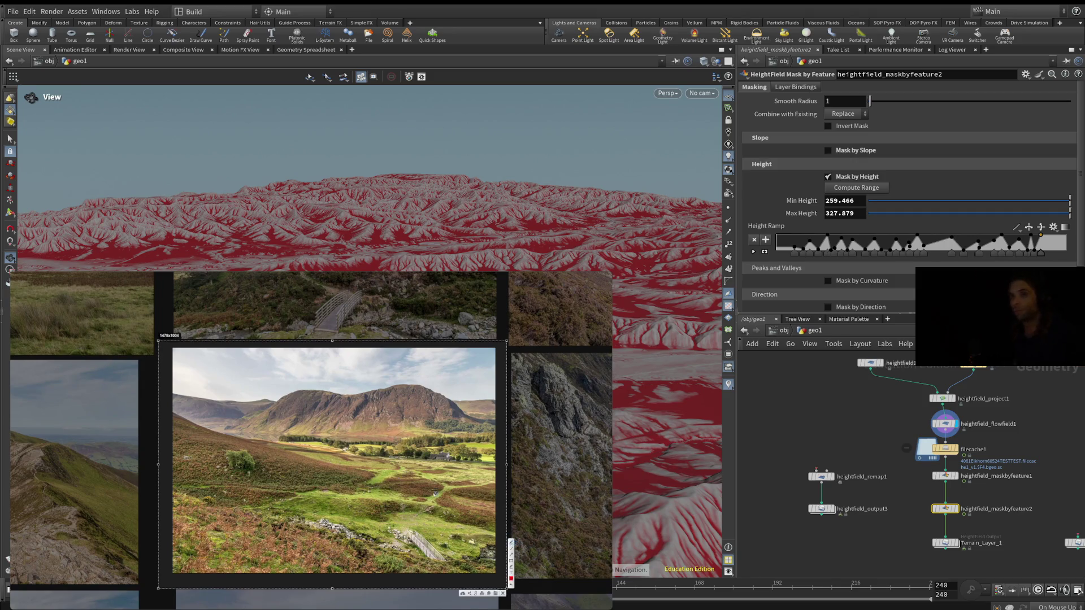
mouse_move(406, 474)
left_mouse_down()
mouse_move(437, 502)
mouse_move(444, 490)
left_mouse_up()
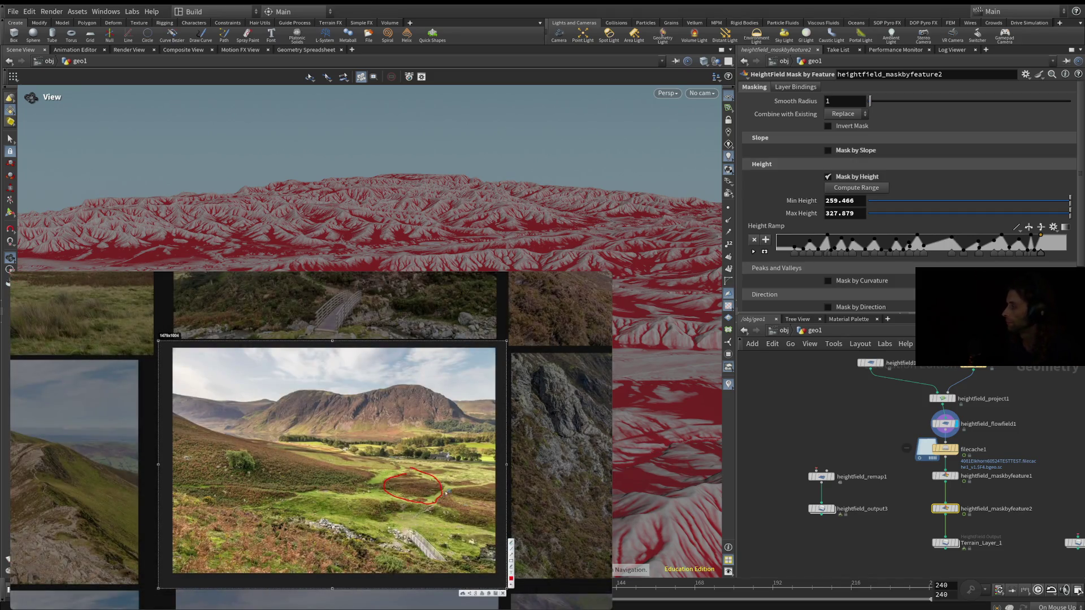
key("ctrl+c")
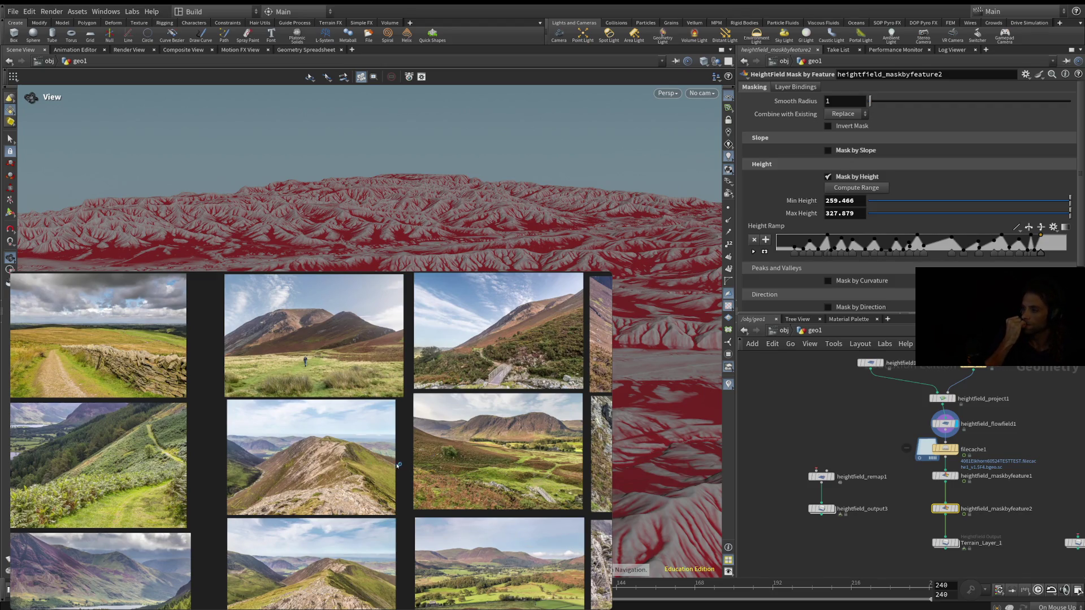
scroll(399, 465, "down", 3)
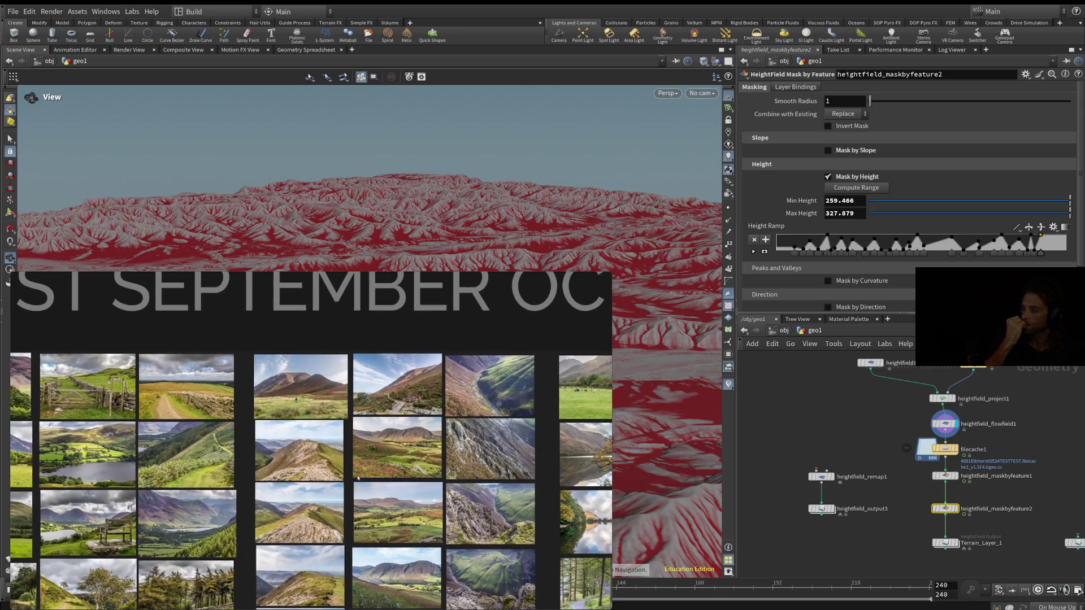
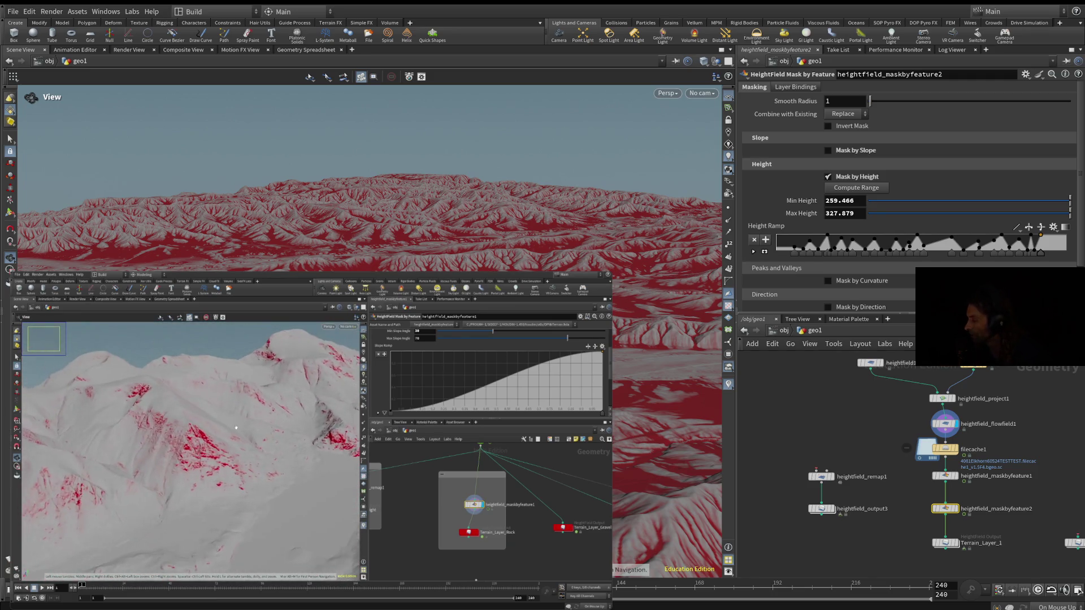
Pause, then resume the YouTube reference tutorial so it plays on near 28:06.
mouse_move(323, 480)
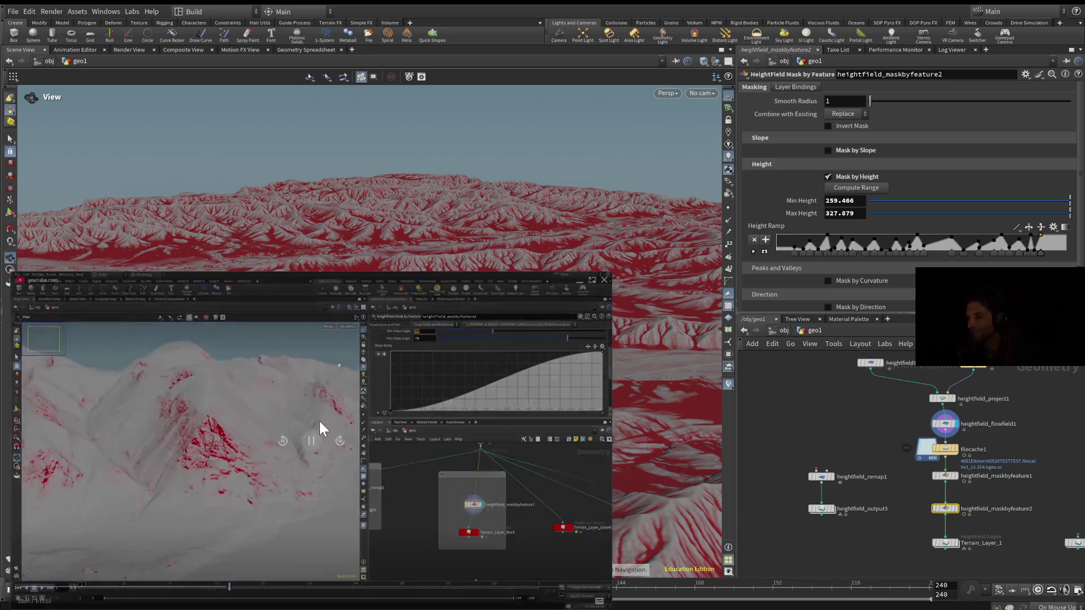
left_click(312, 440)
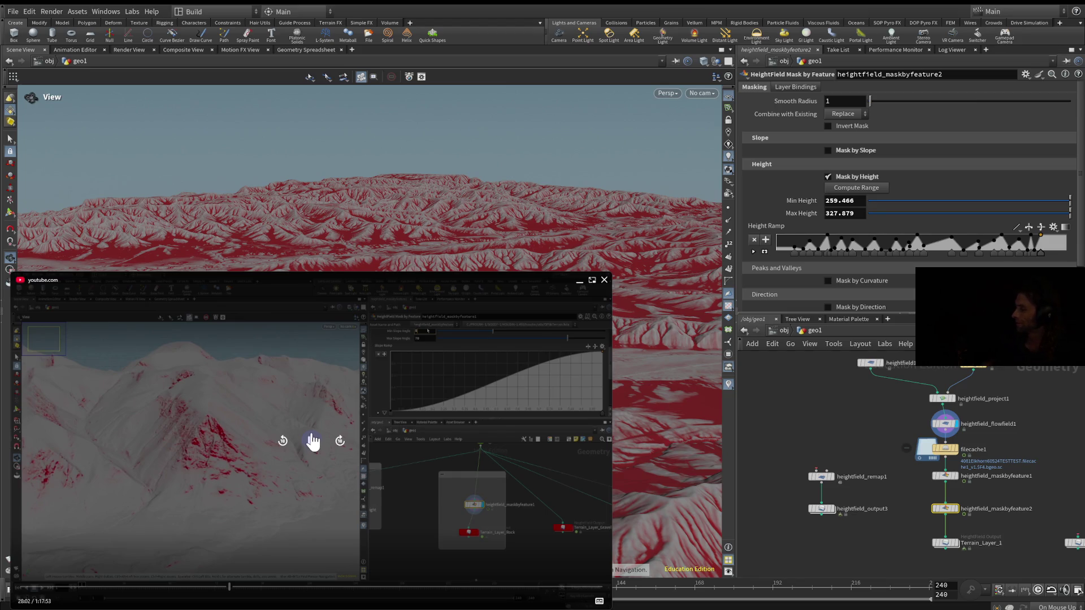
left_click(312, 431)
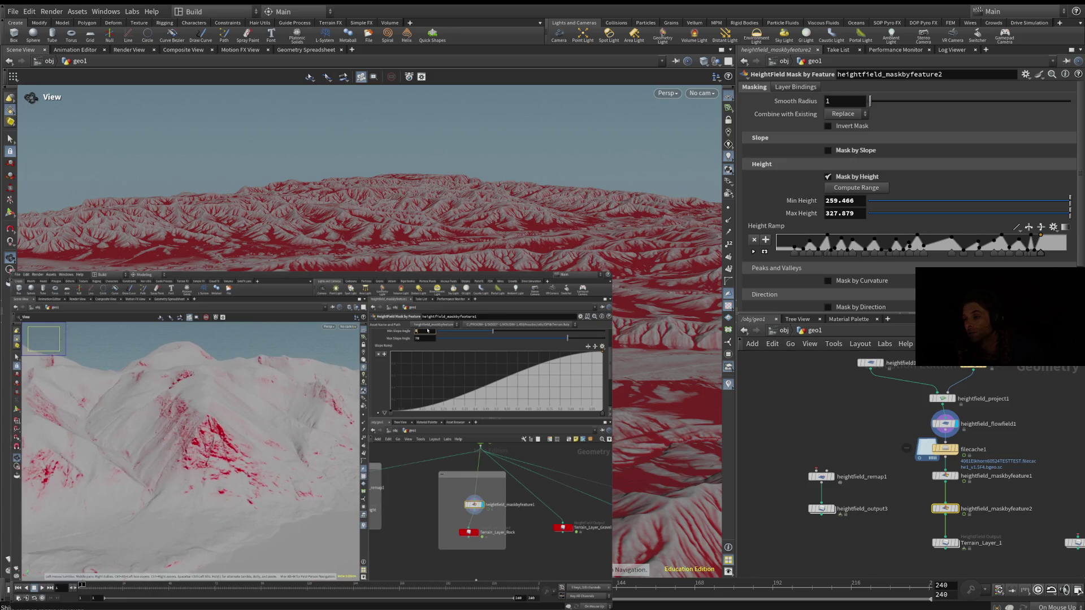
mouse_move(485, 453)
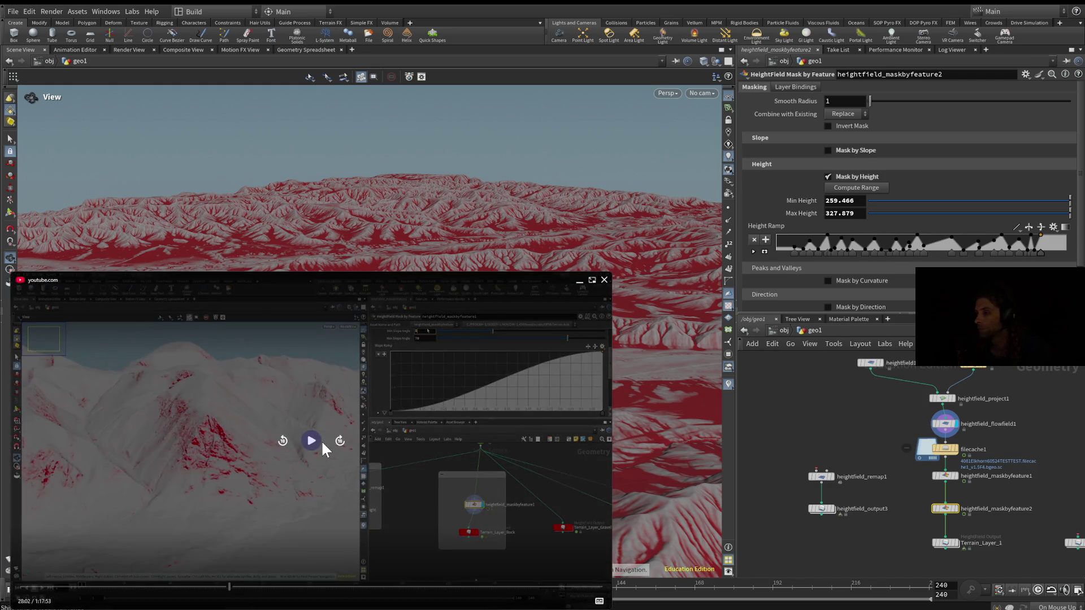
left_click(311, 440)
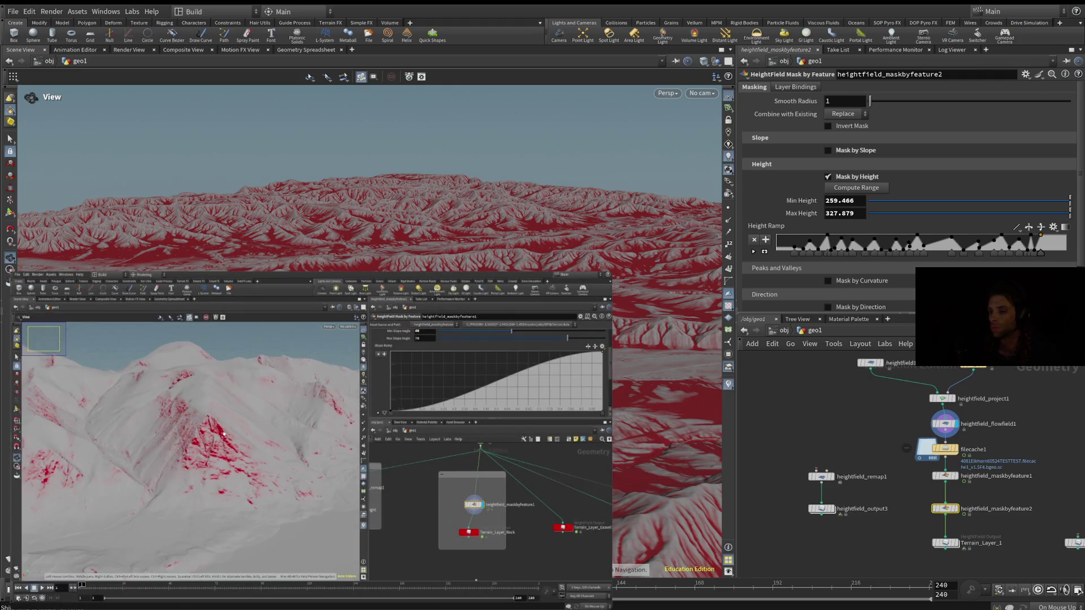
mouse_move(120, 476)
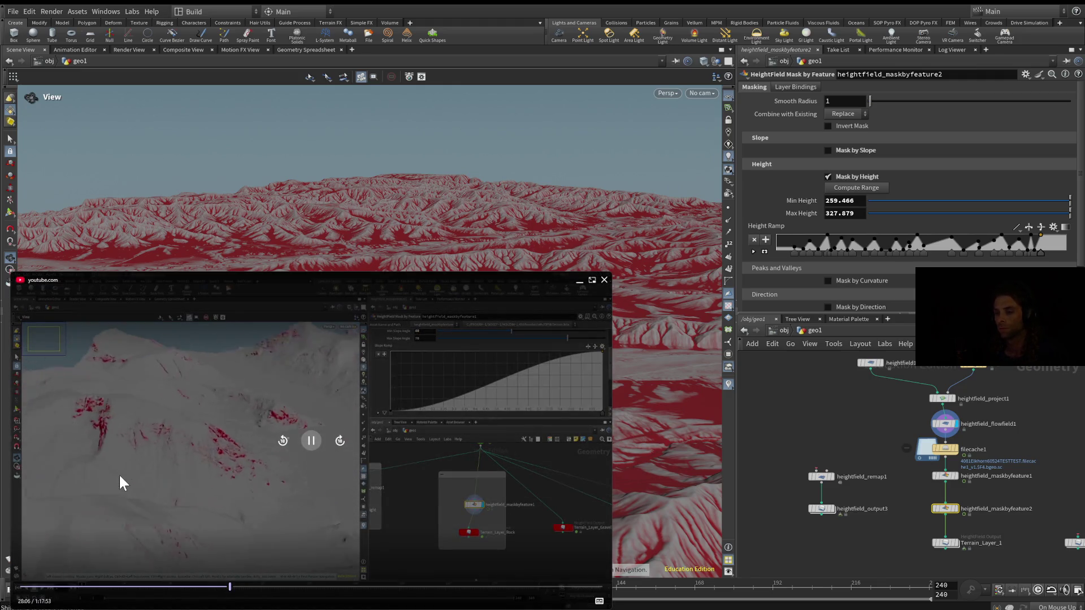